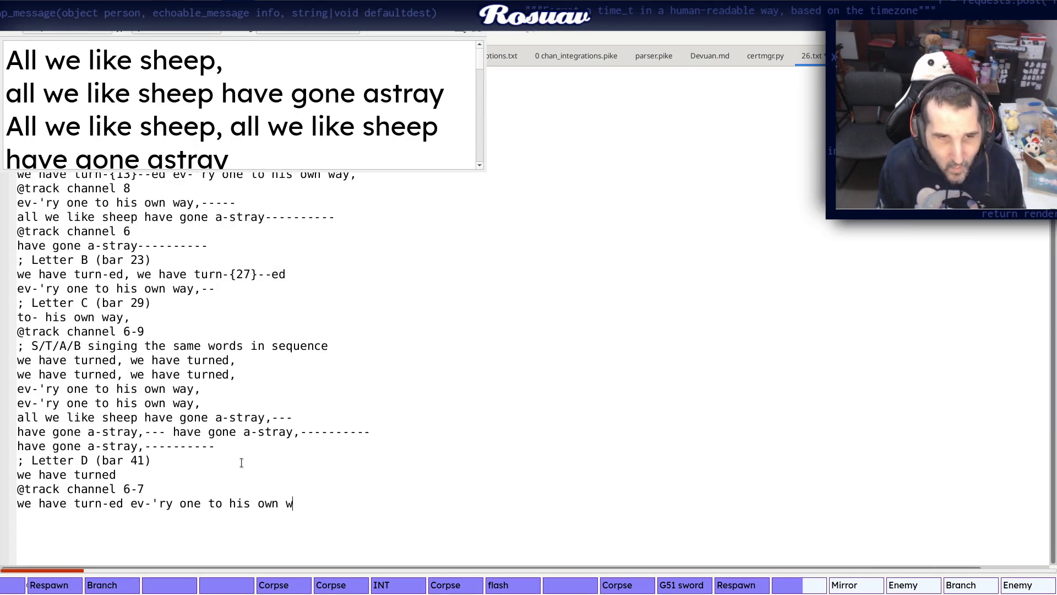
Finish the Letter D line with three "we have turned" phrases, dropping the trailing comma
key(alt+Tab)
scroll(480, 330, down, 2)
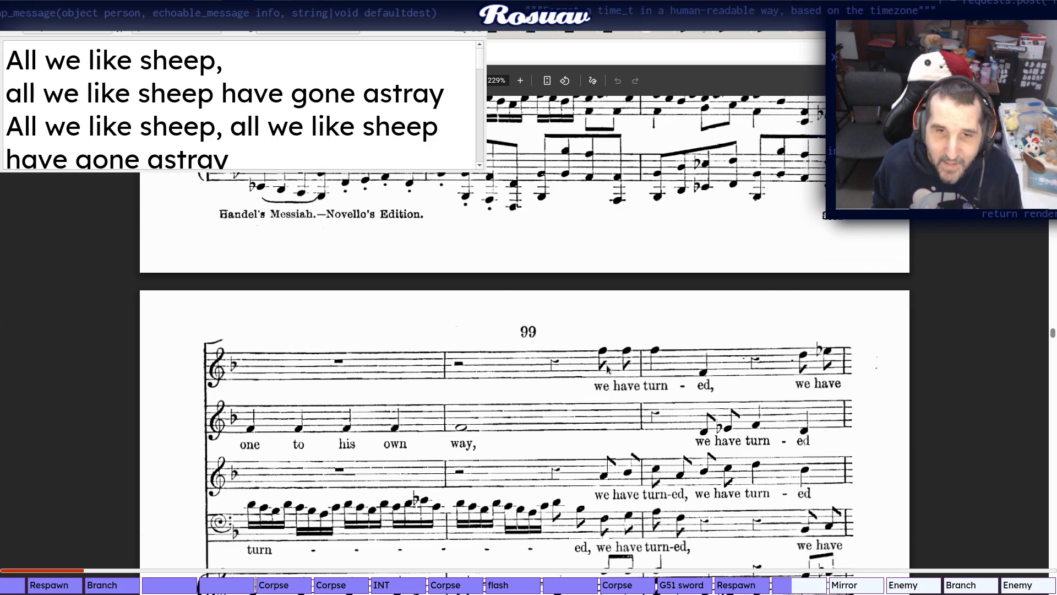
key(alt+Tab)
text(e have)
key(alt+Tab)
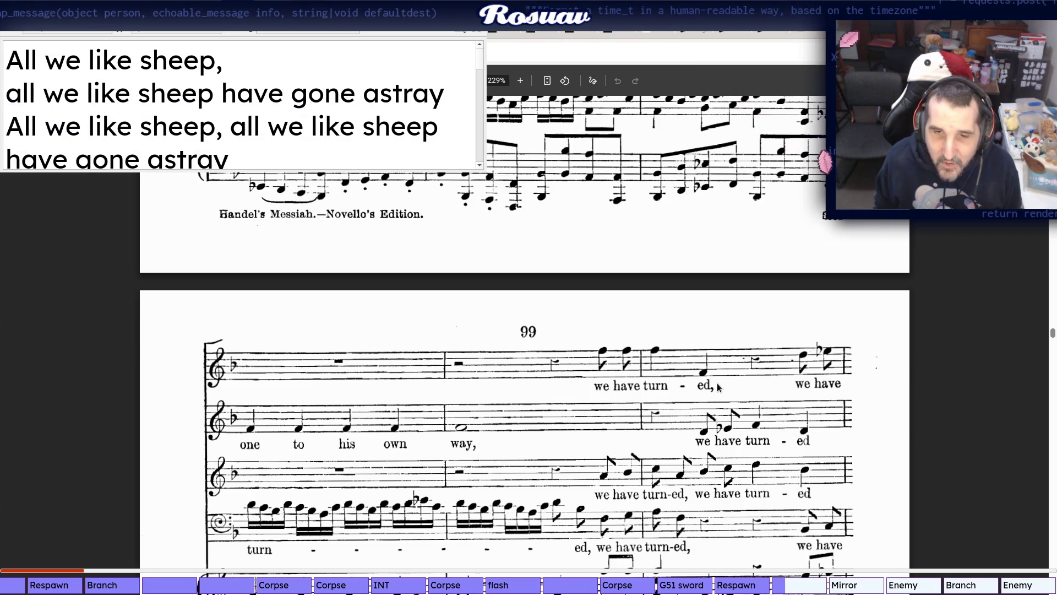
scroll(719, 452, down, 1)
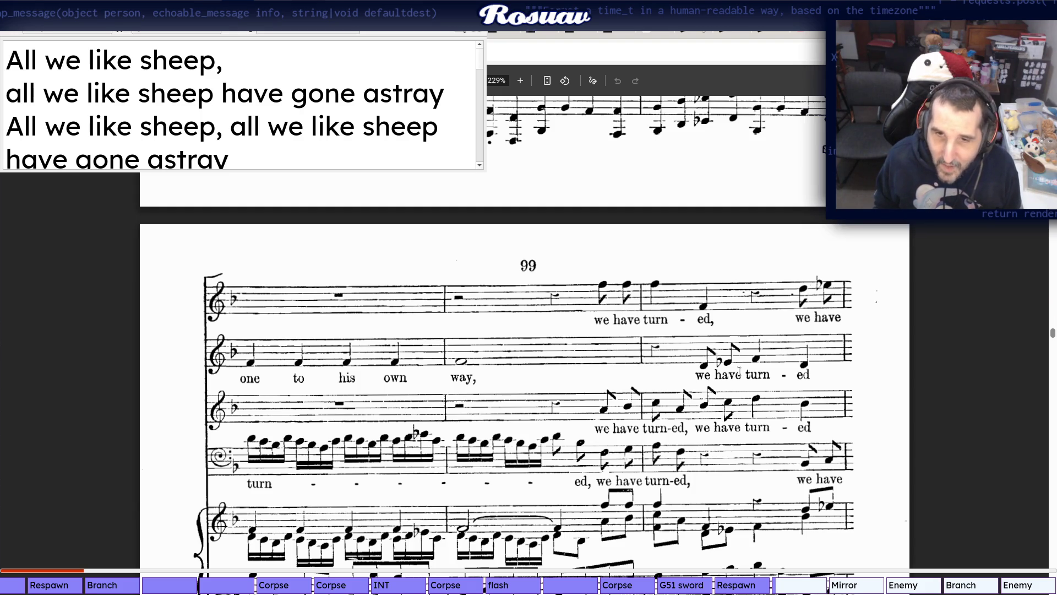
key(alt+Tab)
text(turned, we h)
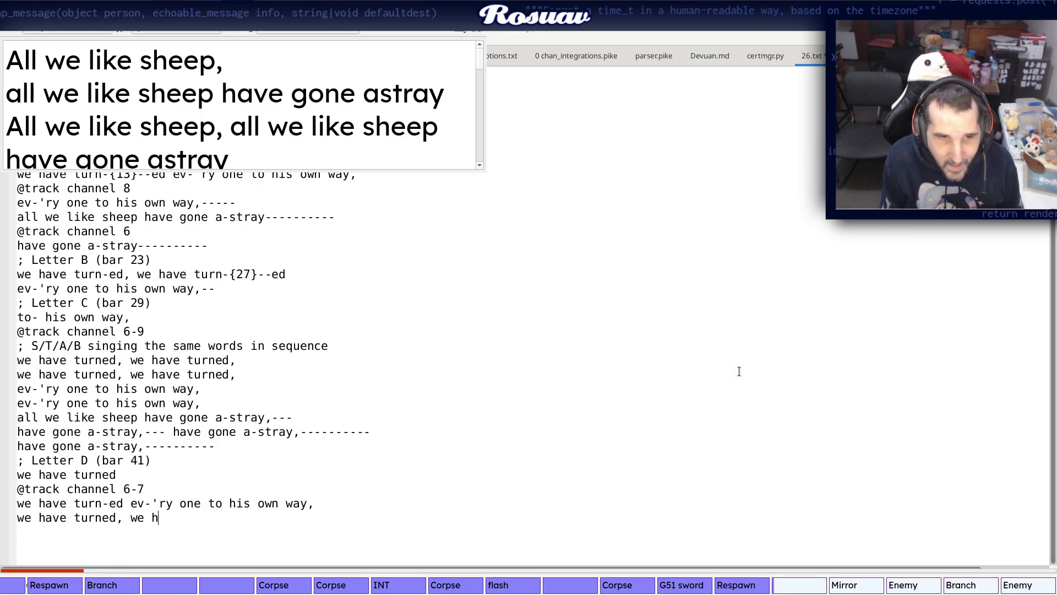
text(ave turned,)
key(alt+Tab)
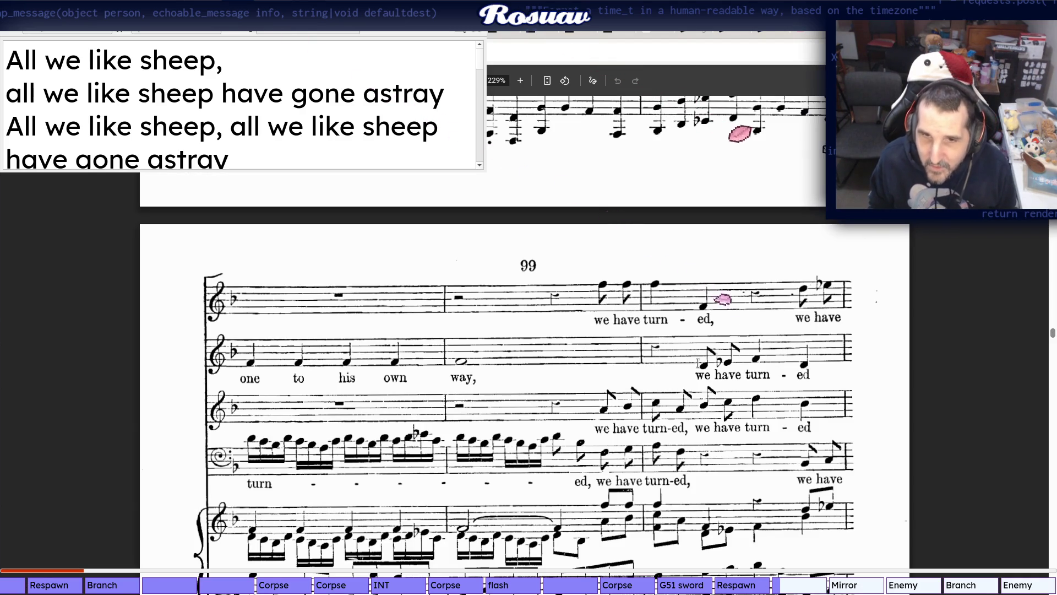
scroll(819, 291, down, 1)
scroll(821, 291, down, 4)
scroll(643, 308, up, 4)
scroll(643, 309, up, 1)
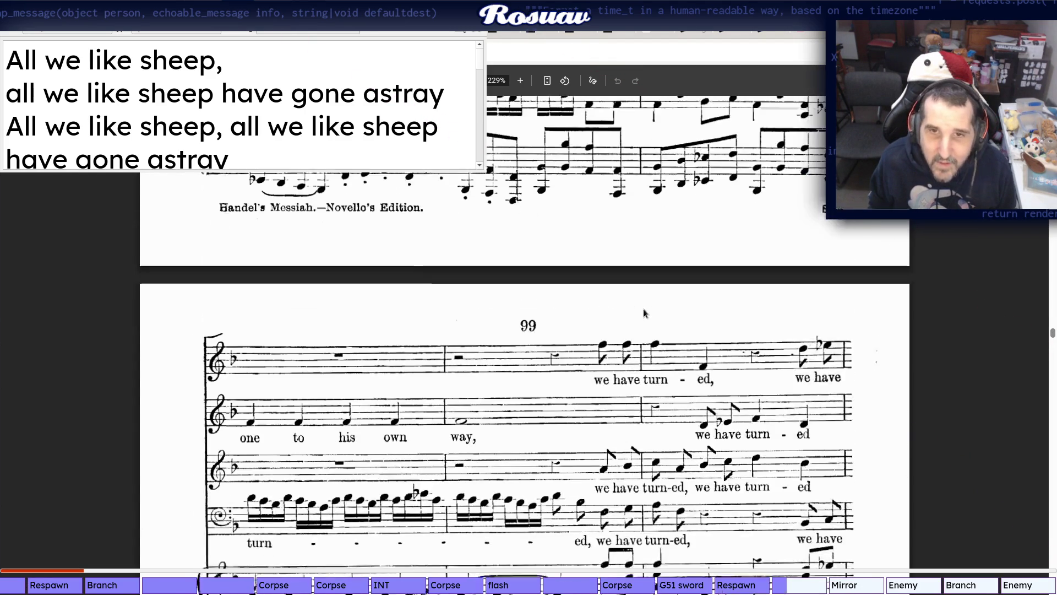
scroll(643, 309, down, 2)
key(alt+Tab)
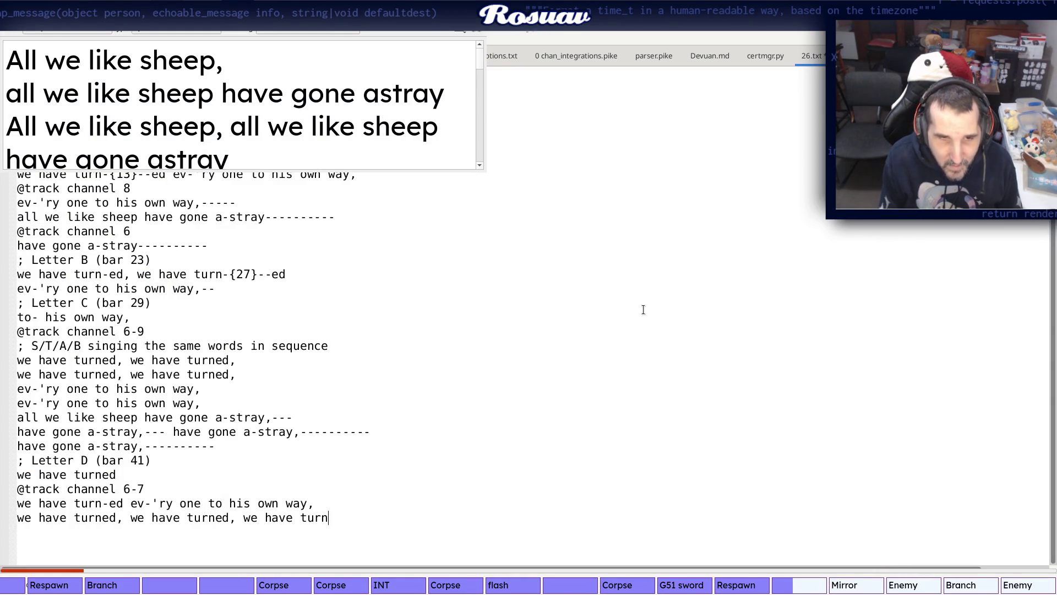
key(alt+Tab)
scroll(644, 312, down, 1)
scroll(643, 312, down, 1)
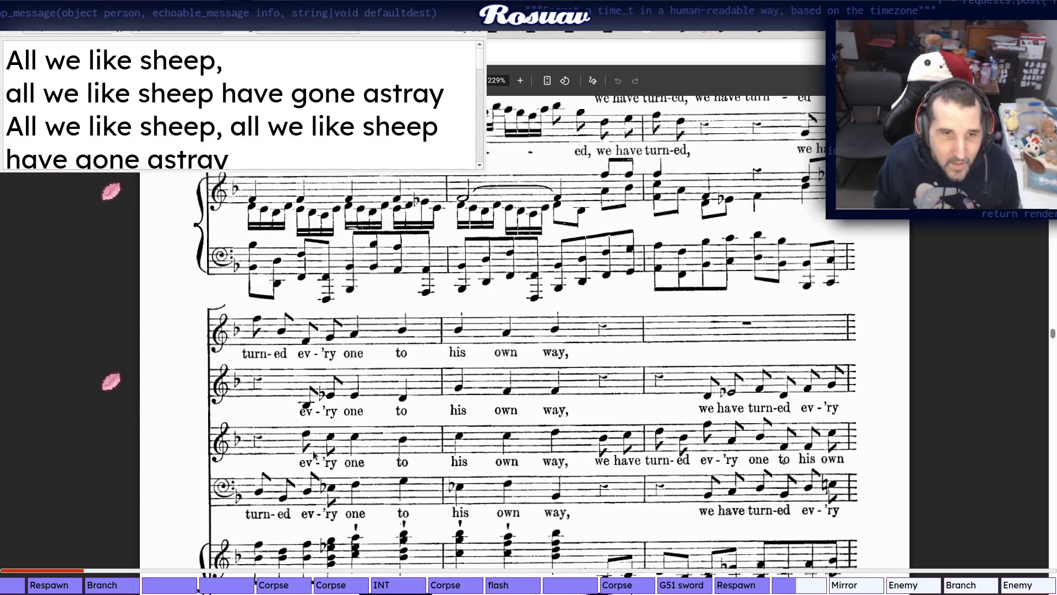
key(alt+Tab)
key(BackSpace)
key(alt+Tab)
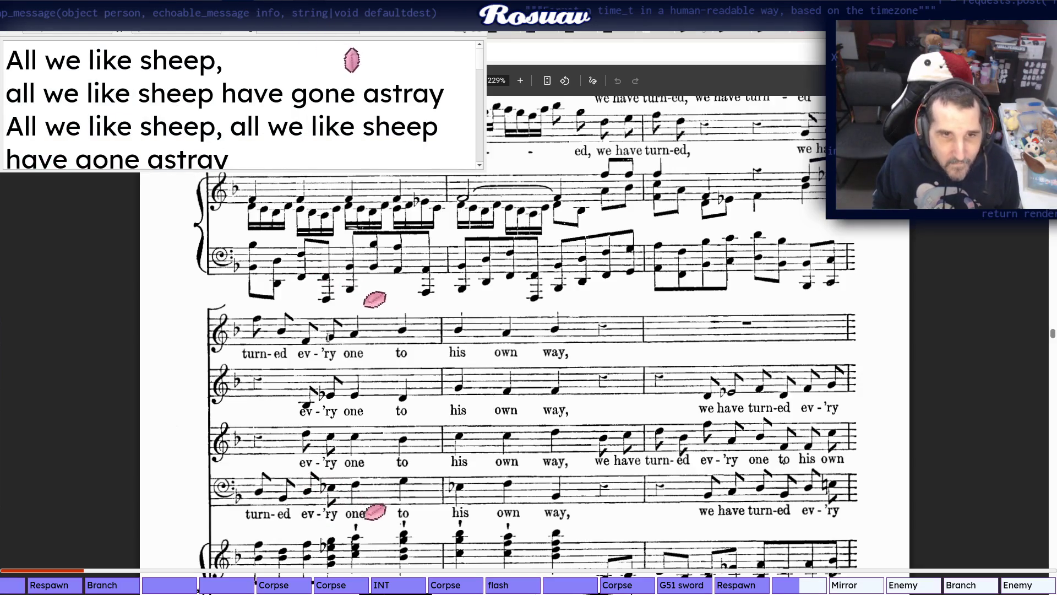
key(alt+Tab)
key(Return)
text(ev-'ry one to his own way)
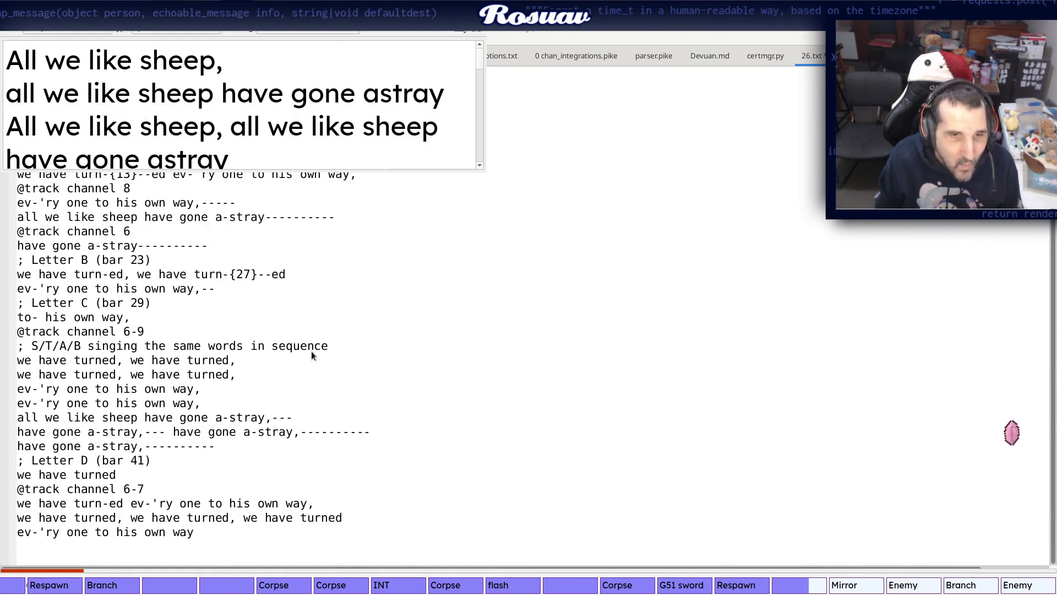
key(alt+Tab)
scroll(605, 401, down, 2)
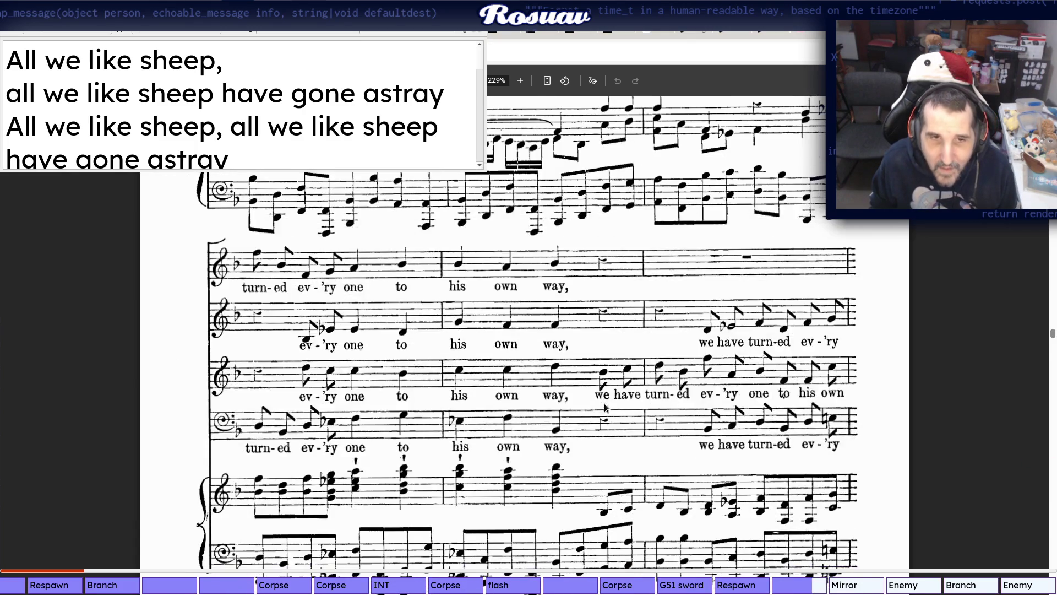
key(alt+Tab)
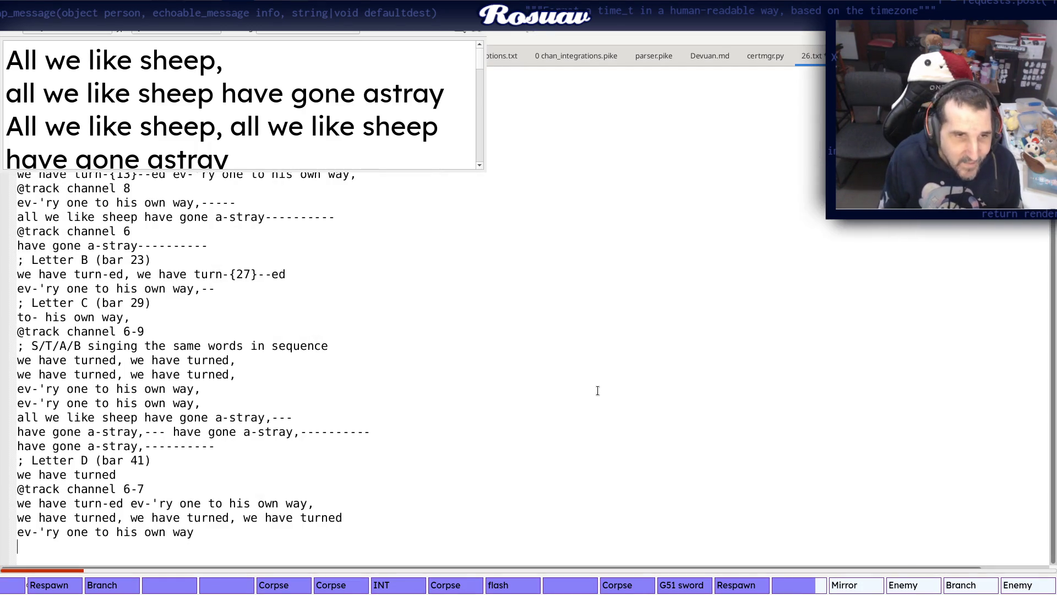
text(channel 6-9)
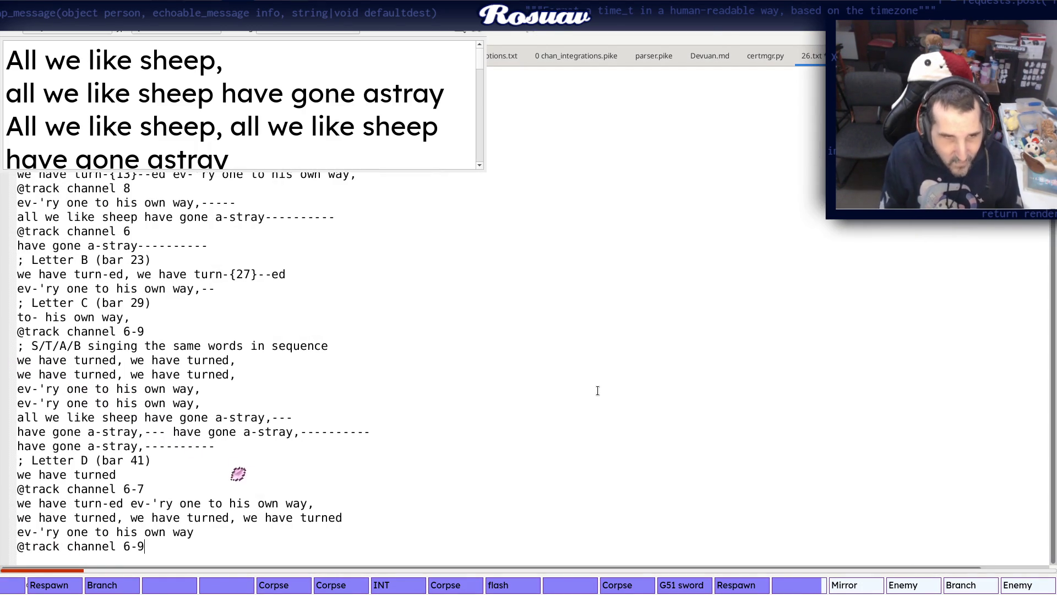
Add the line "we have turn-ed, we have turn-ed", correcting "turne-ed" to "turn-ed"
key(Return)
key(alt+Tab)
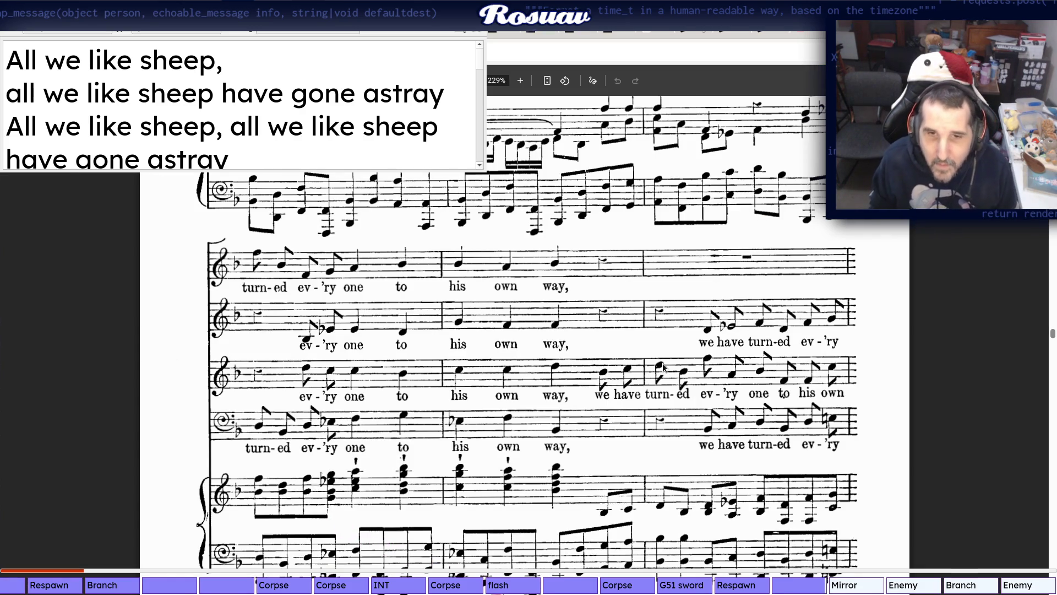
scroll(690, 388, down, 1)
scroll(713, 380, down, 1)
key(alt+Tab)
text(w)
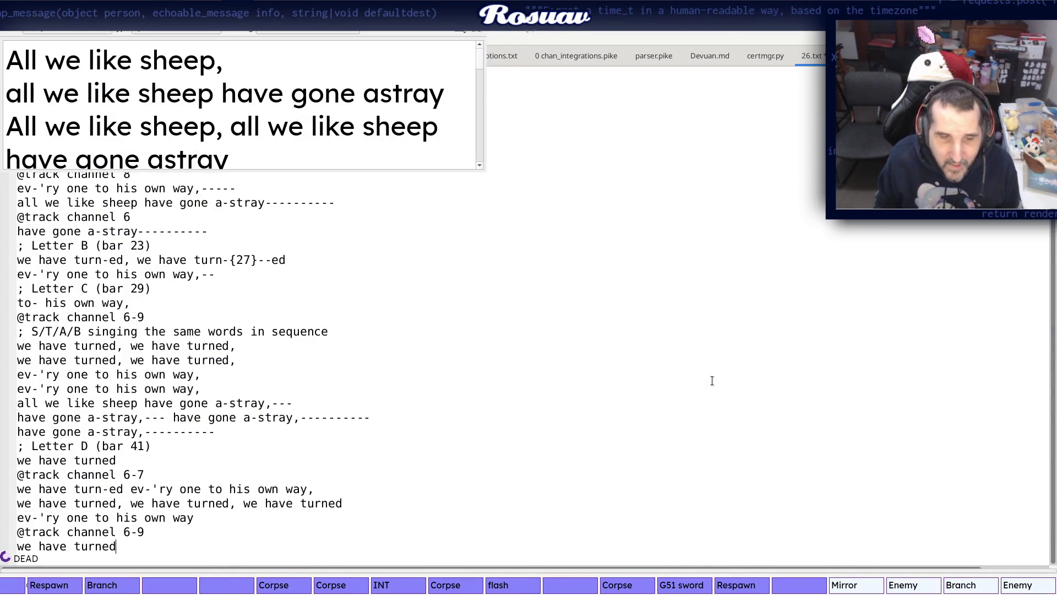
key(alt+Tab)
key(alt+Tab)
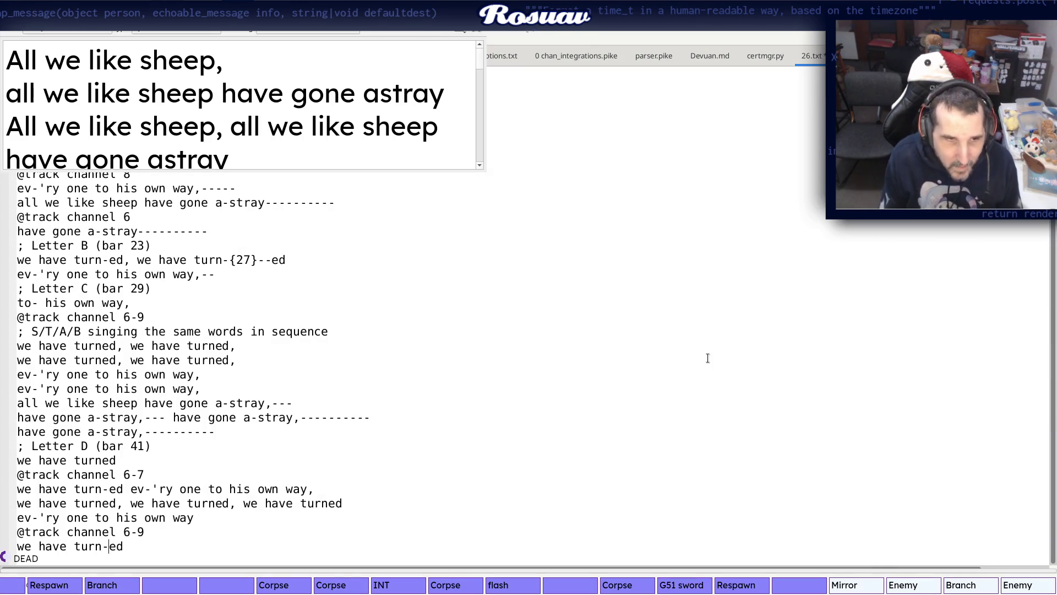
key(alt+Tab)
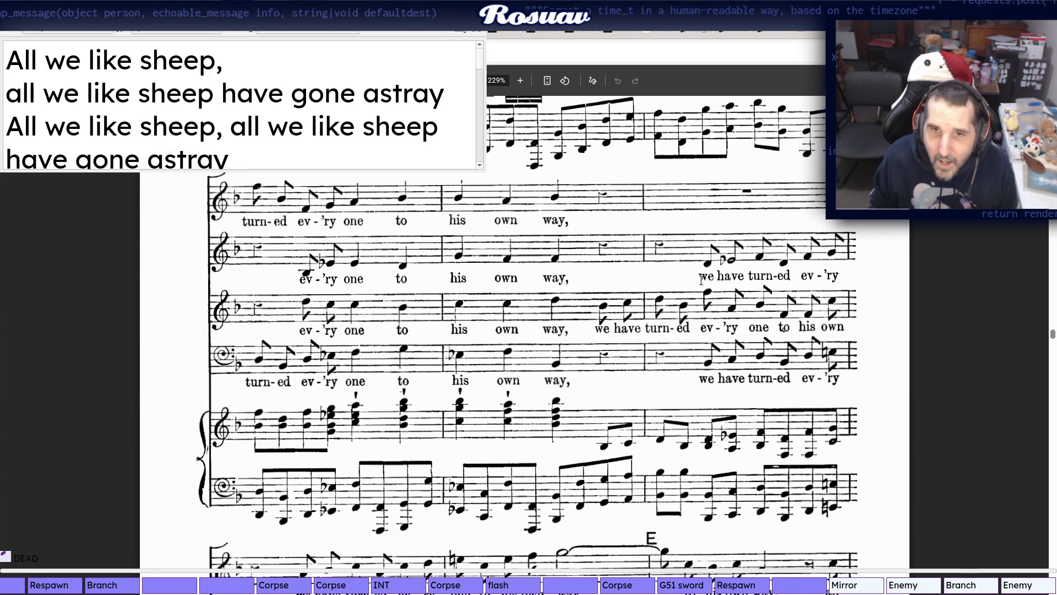
scroll(696, 283, down, 2)
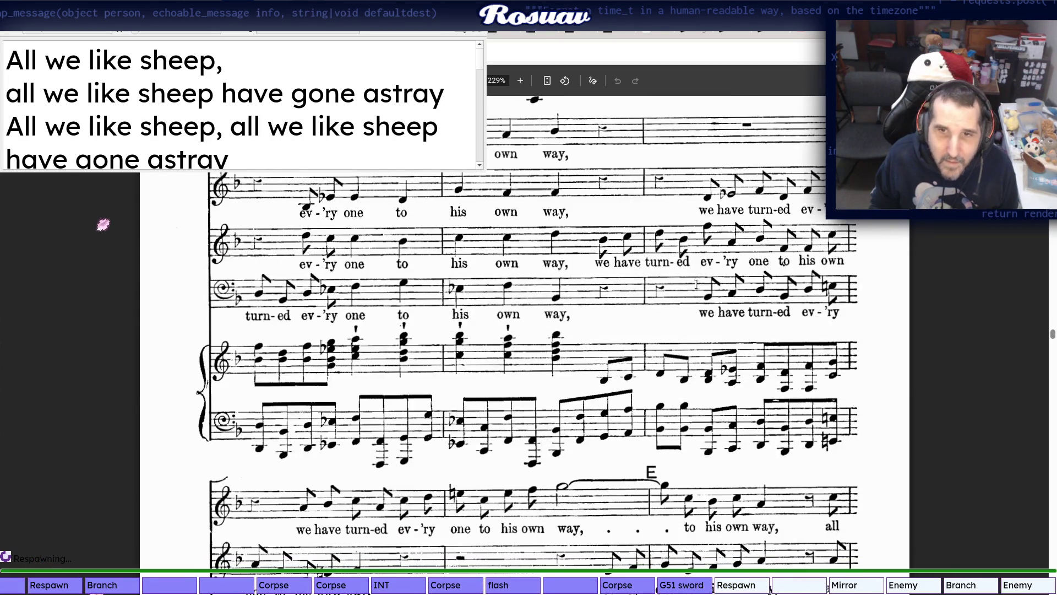
key(alt+Tab)
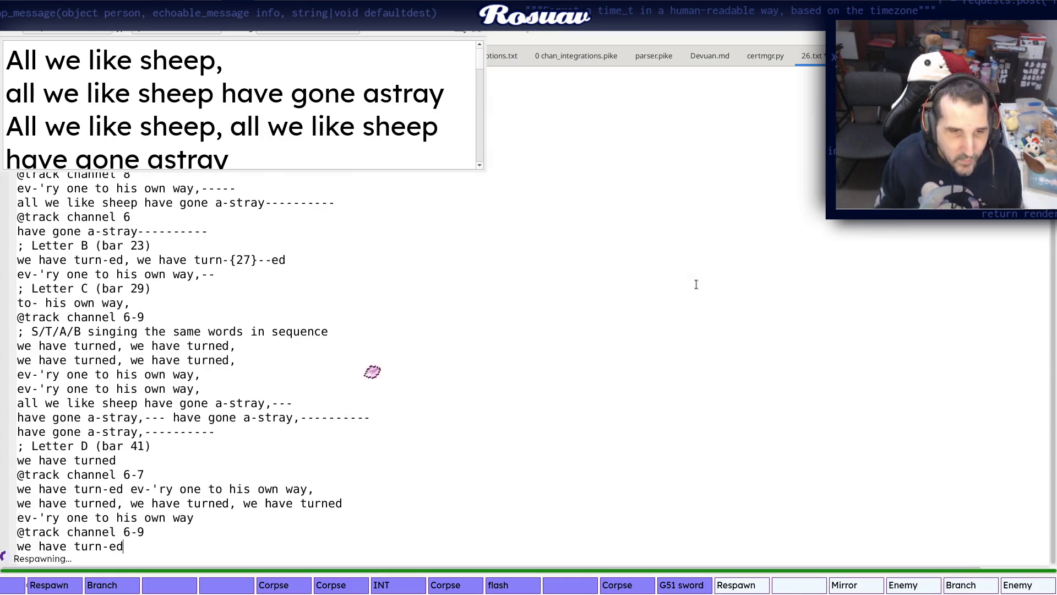
text(e have turned)
key(BackSpace)
text(-ed)
key(BackSpace)
key(BackSpace)
key(BackSpace)
key(BackSpace)
text(-ed)
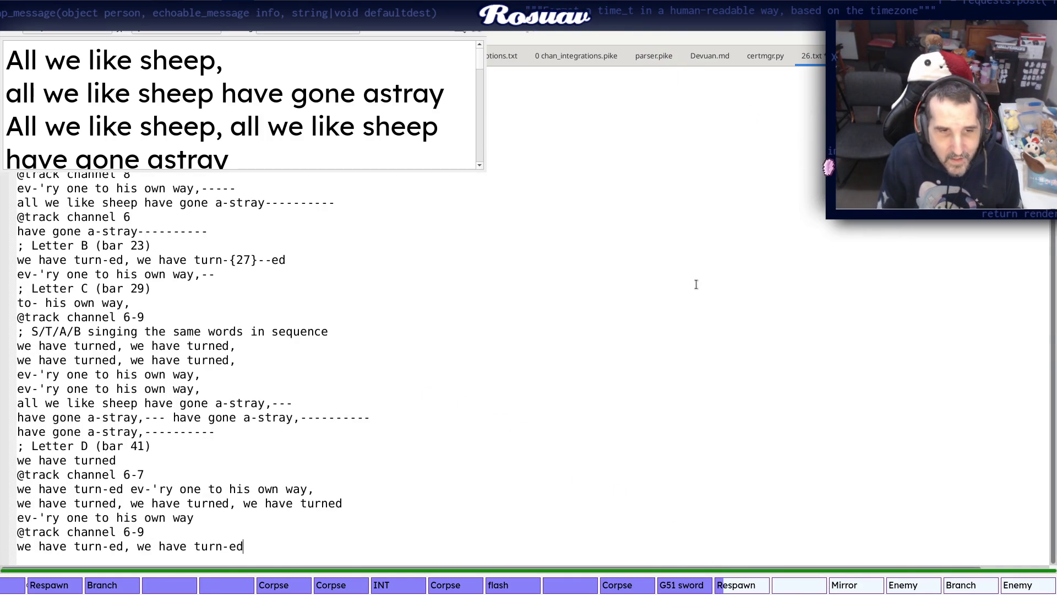
Bring the Letter E passage of the PDF score into view for the next phrase
key(alt+Tab)
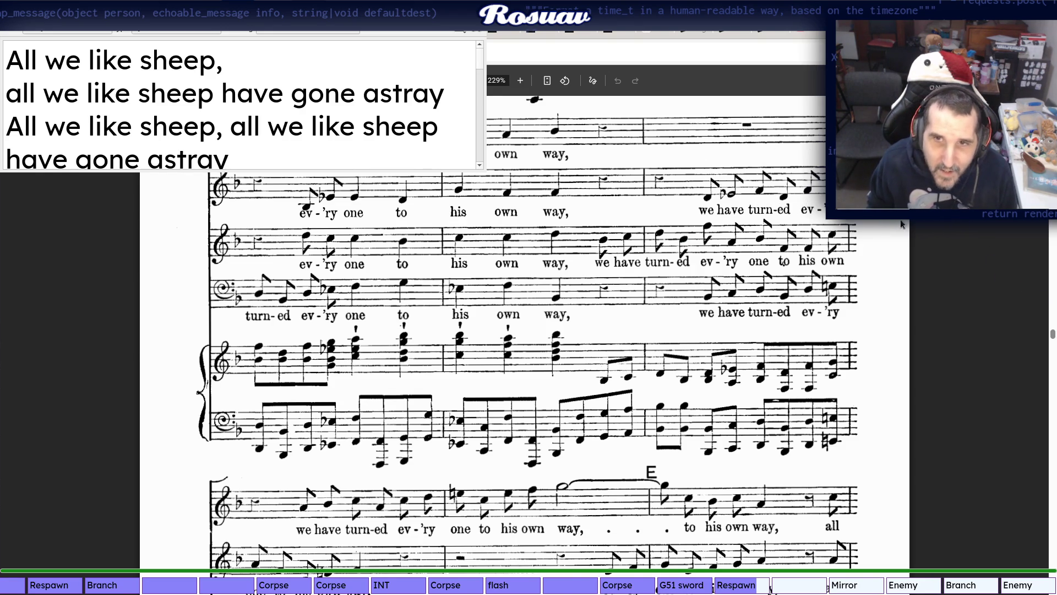
scroll(423, 385, down, 2)
key(alt+Tab)
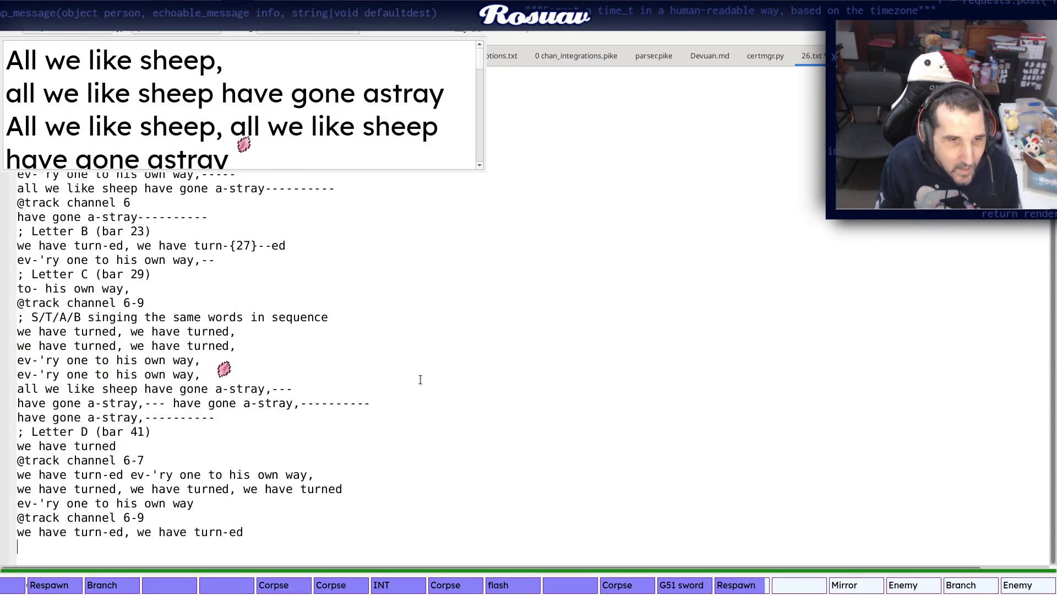
text(ev-'ry one to his own way)
key(alt+Tab)
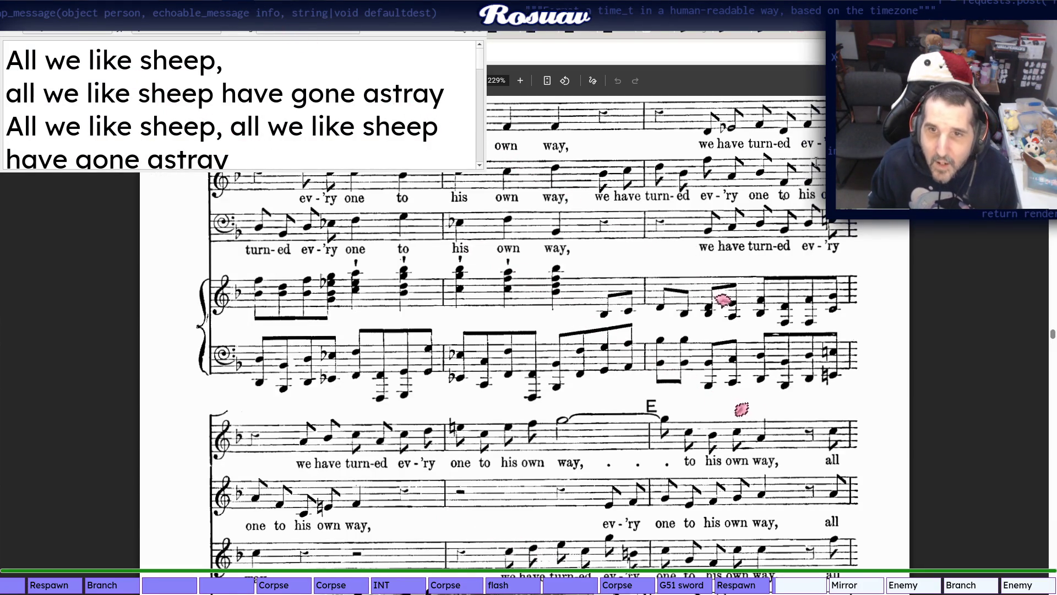
scroll(684, 219, up, 2)
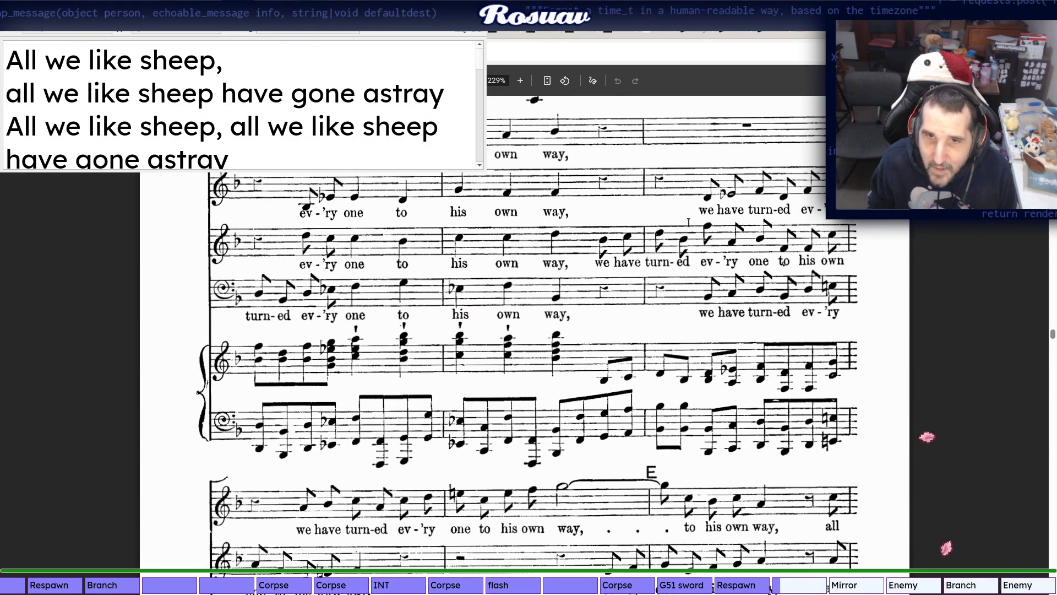
scroll(813, 210, down, 3)
scroll(813, 210, down, 1)
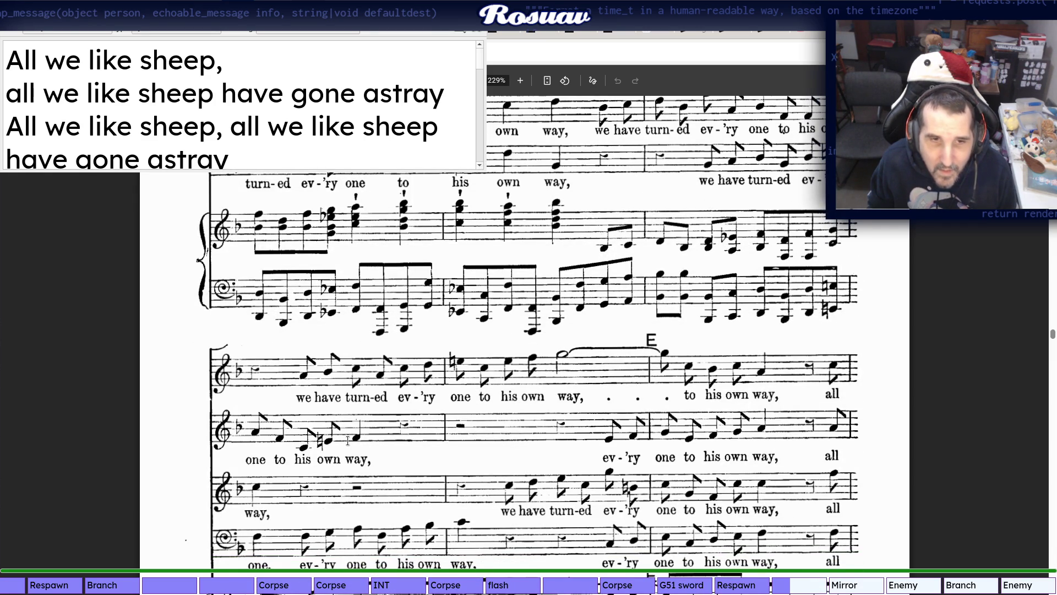
scroll(700, 314, up, 3)
scroll(700, 314, up, 1)
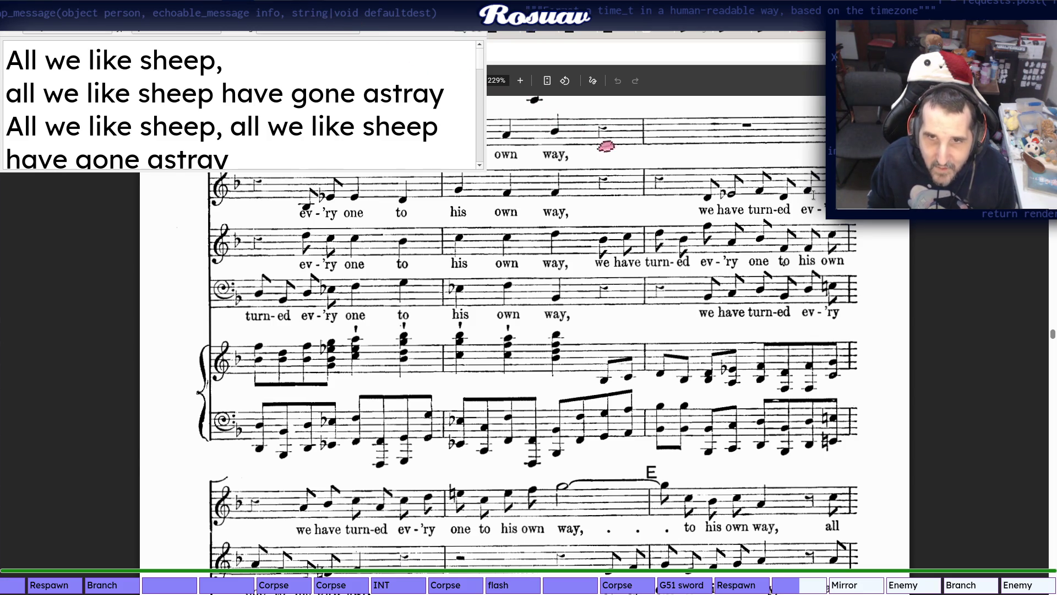
key(alt+Tab)
key(alt+Tab)
scroll(245, 452, down, 4)
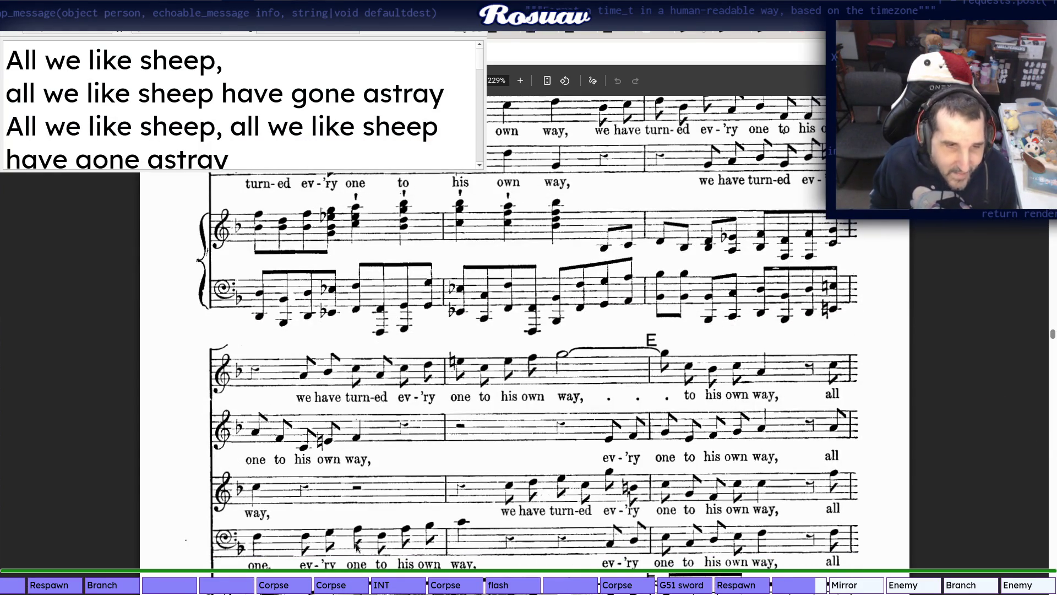
Add the '; Letter E (bar 52)' section marker on a new line, checking the bar in the score
key(alt+Tab)
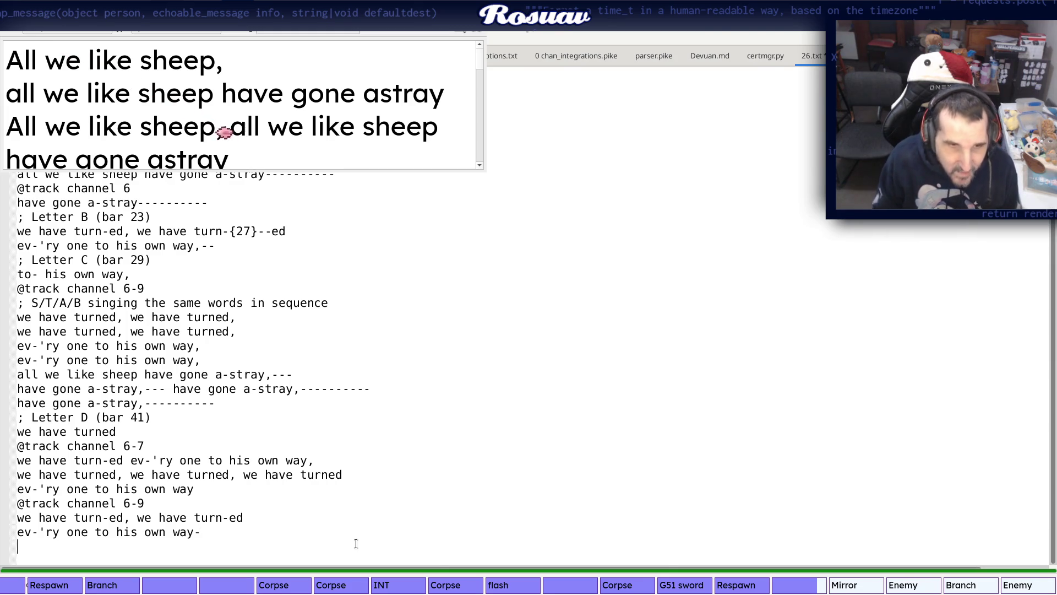
key(alt+Tab)
scroll(436, 389, down, 2)
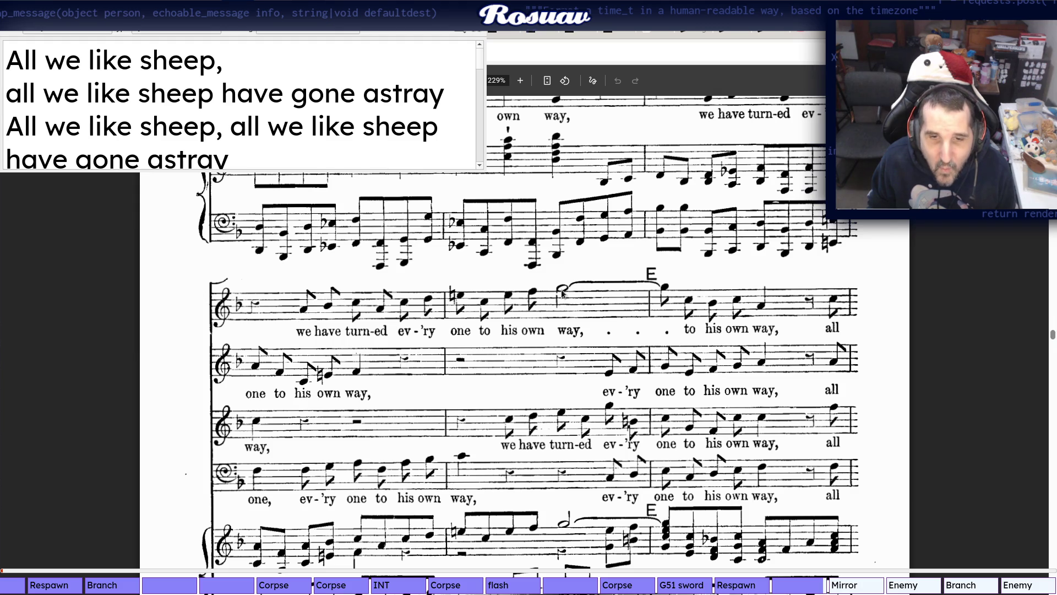
key(alt+Tab)
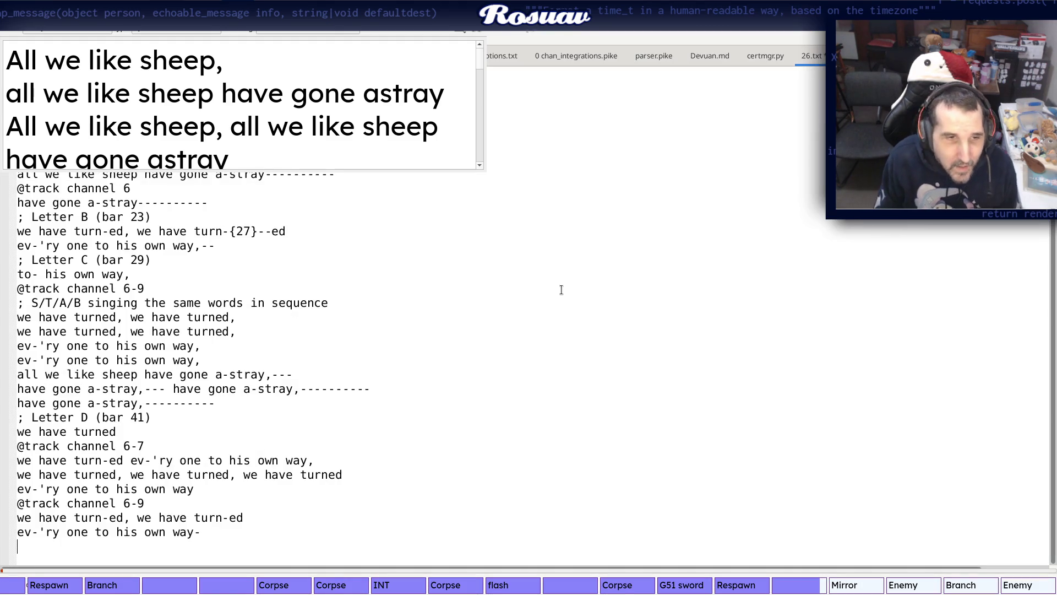
key(alt+Tab)
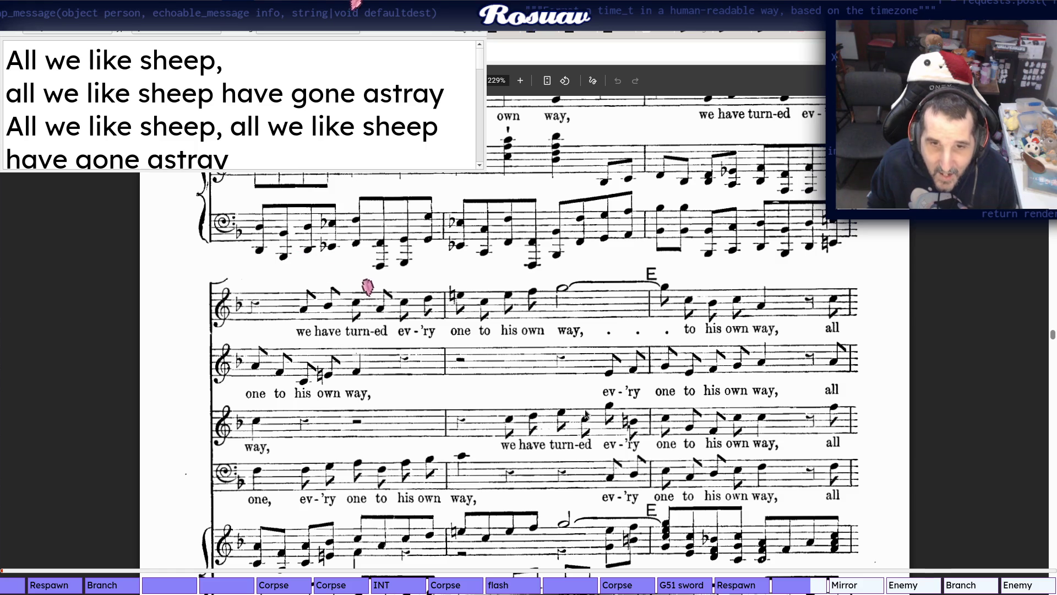
key(alt+Tab)
key(Down)
key(End)
key(Return)
text(; Letter E (bar)
key(alt+Tab)
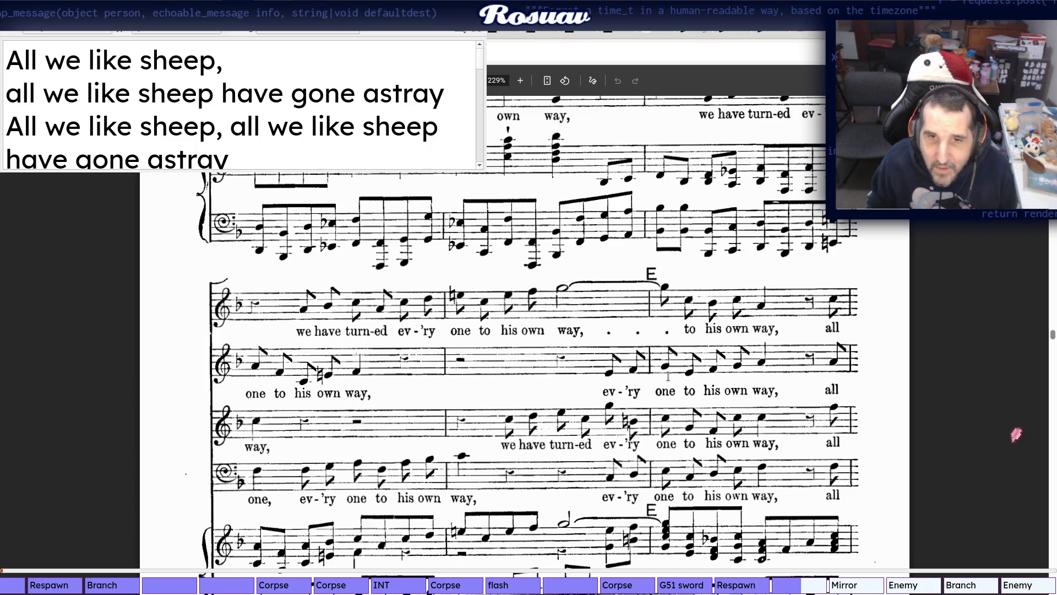
scroll(722, 360, down, 4)
scroll(722, 361, up, 2)
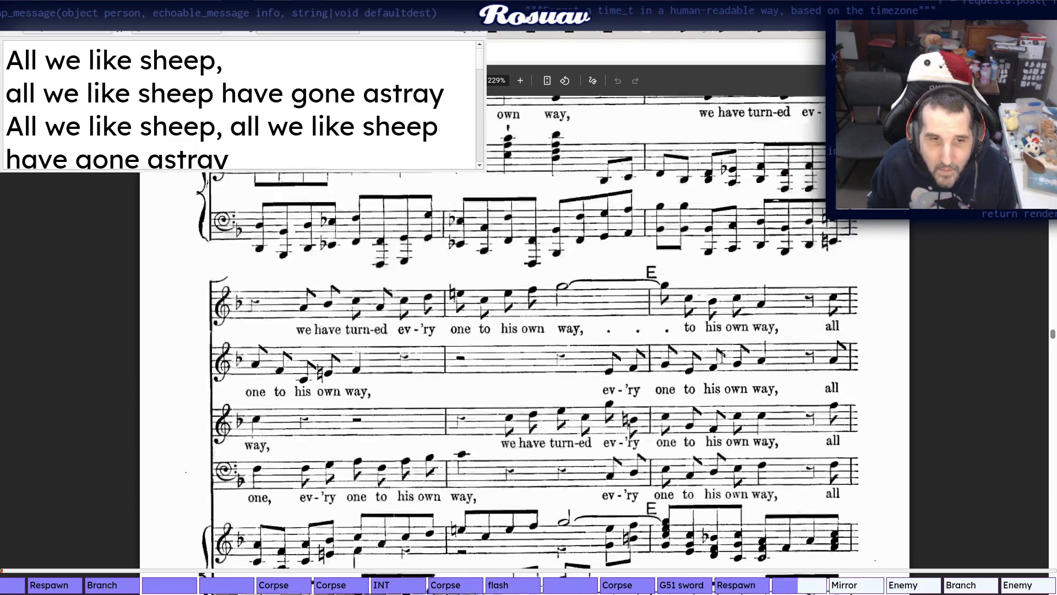
key(alt+Tab)
text(52))
key(Return)
Read the score and add "ev-'ry one to his own way" under Letter E
key(alt+Tab)
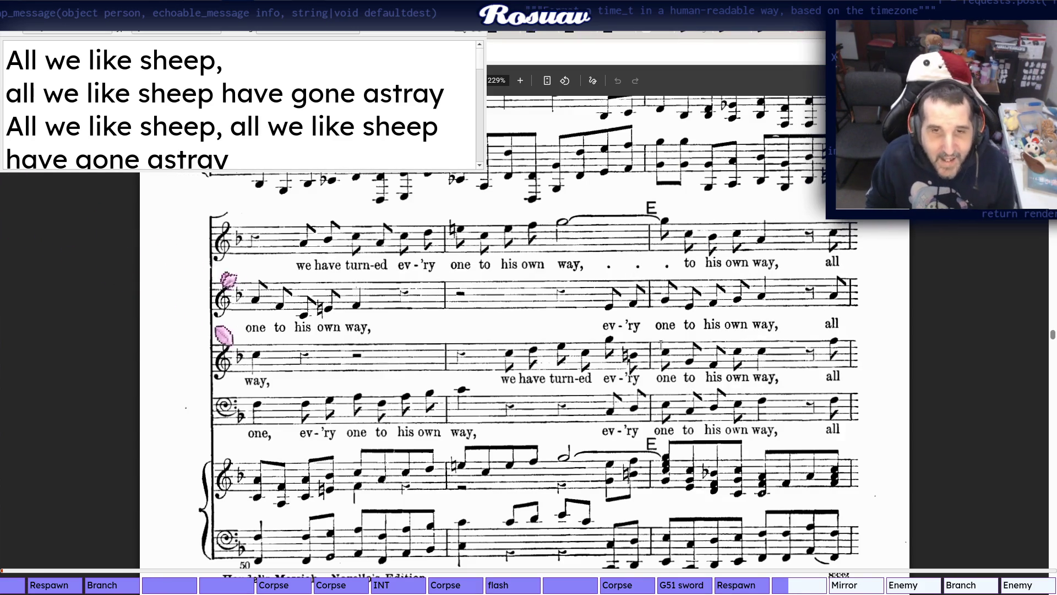
key(alt+Tab)
key(alt+Tab)
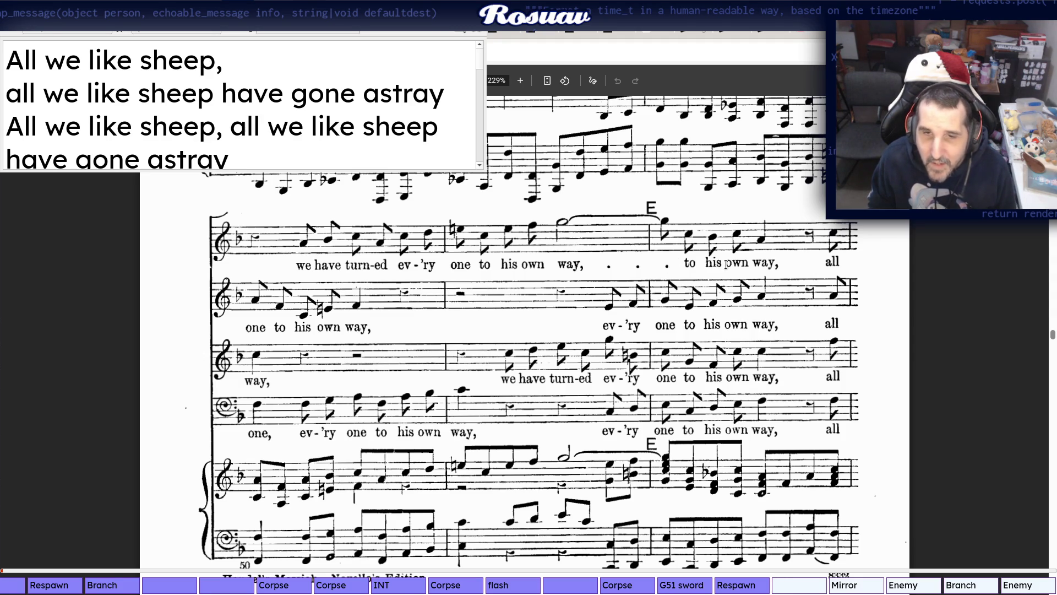
key(alt+Tab)
scroll(773, 354, down, 1)
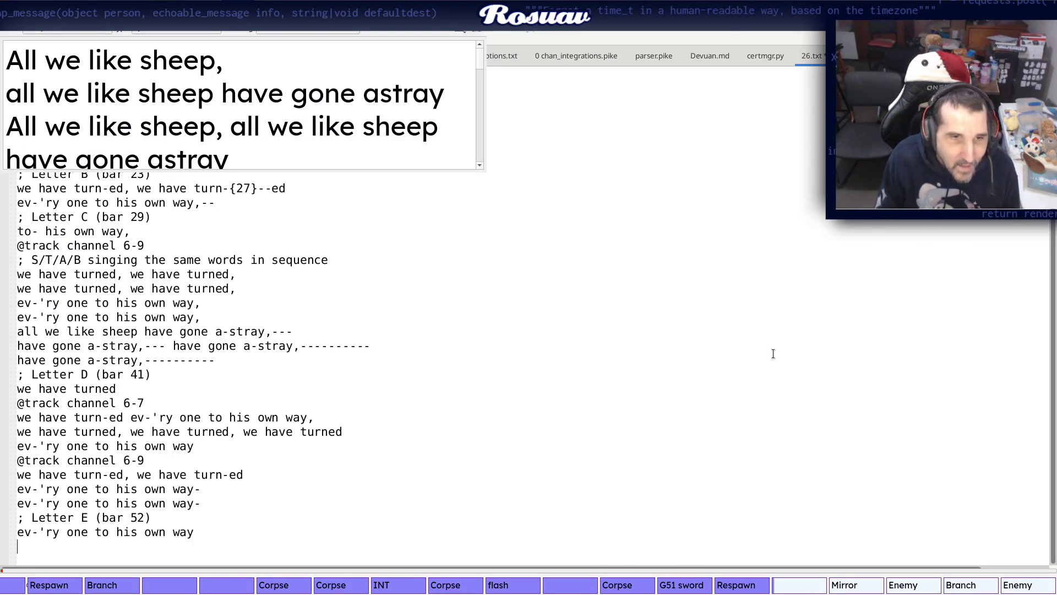
Add "all we like sheep, all we like sheep" under Letter E, correcting the sheep typo
key(alt+Tab)
scroll(809, 278, down, 1)
scroll(813, 265, down, 1)
scroll(824, 234, down, 6)
key(alt+Tab)
key(alt+Tab)
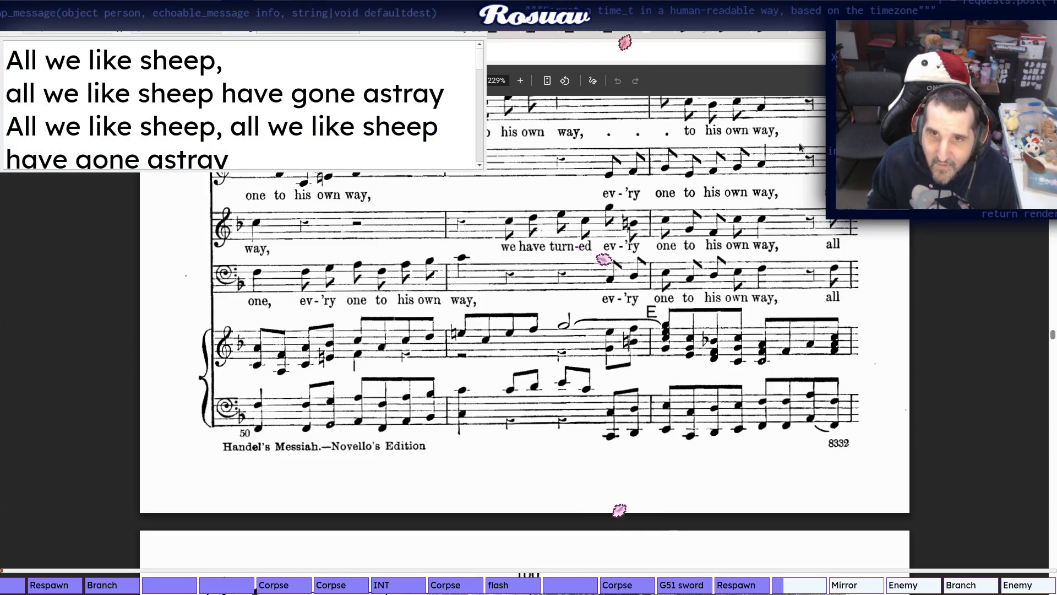
scroll(376, 336, down, 5)
scroll(378, 336, down, 2)
key(alt+Tab)
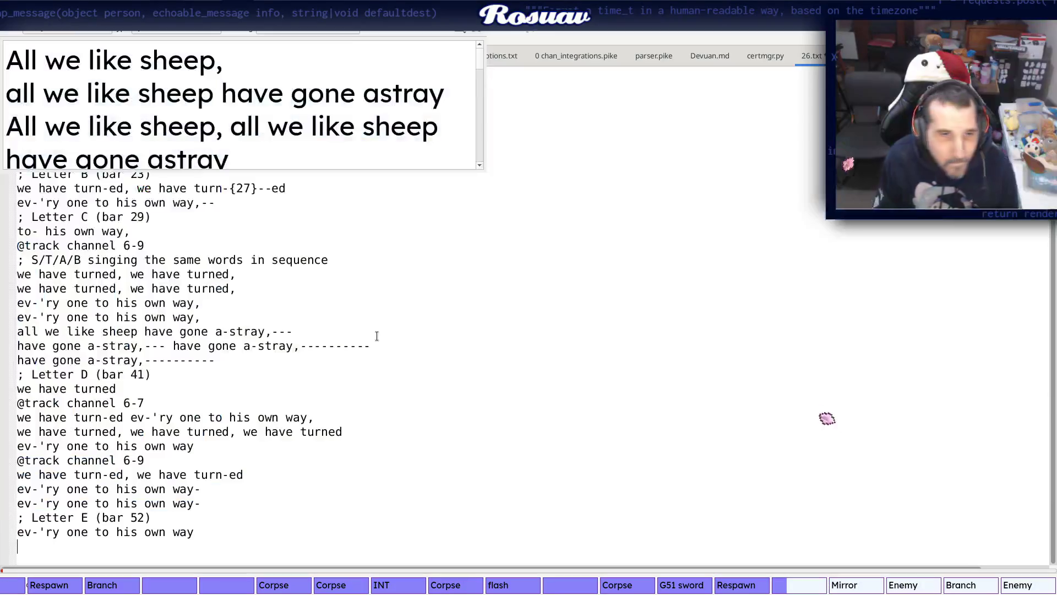
text(all we like hs)
text(eep)
key(Return)
Check the page-100 "all we like sheep, have gone astray" passage in the score
key(alt+Tab)
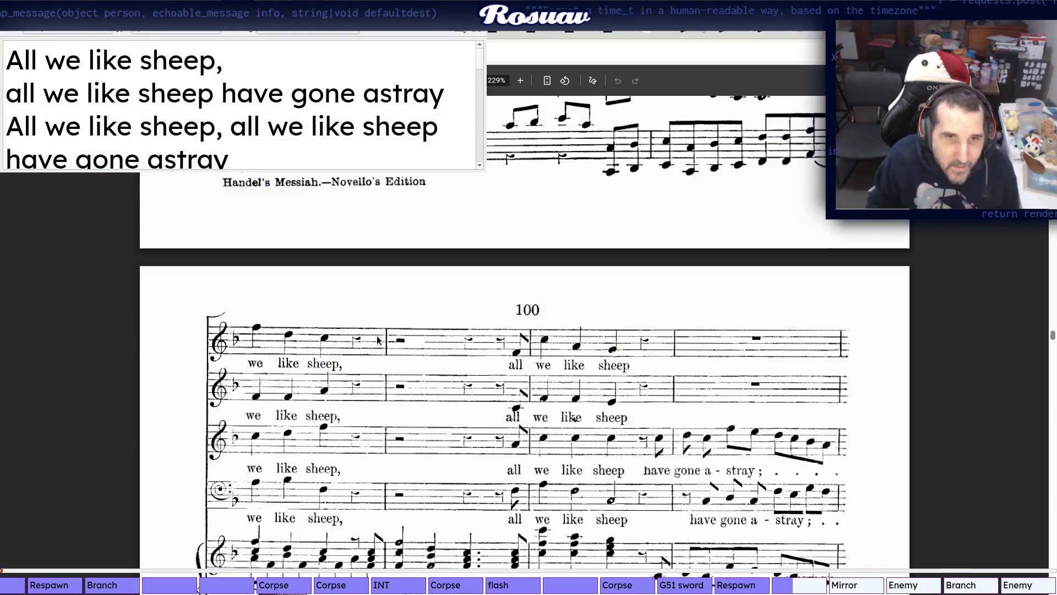
scroll(487, 317, down, 2)
key(alt+Tab)
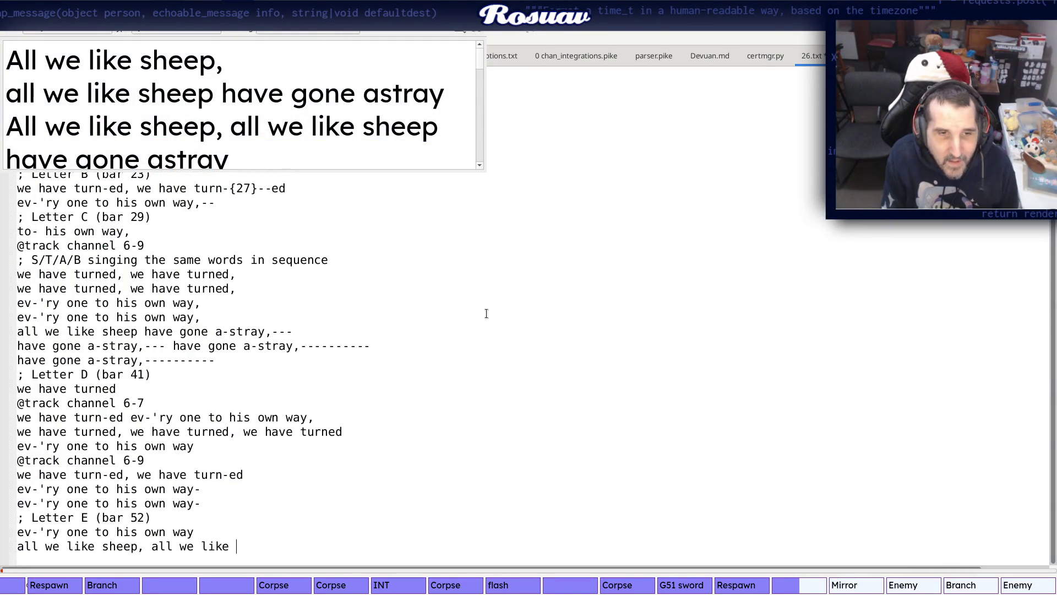
key(alt+Tab)
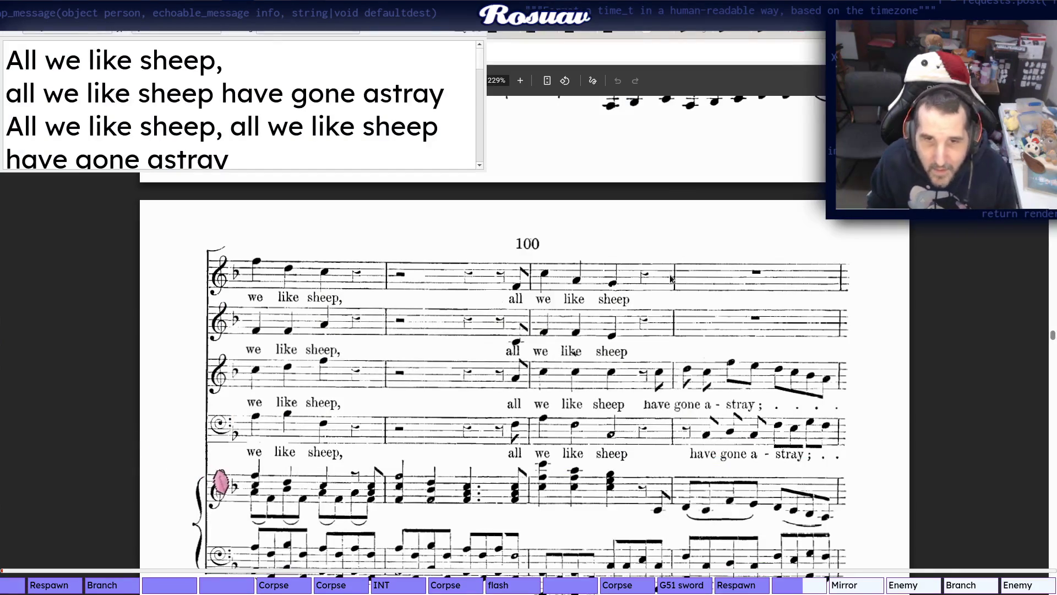
scroll(667, 277, down, 1)
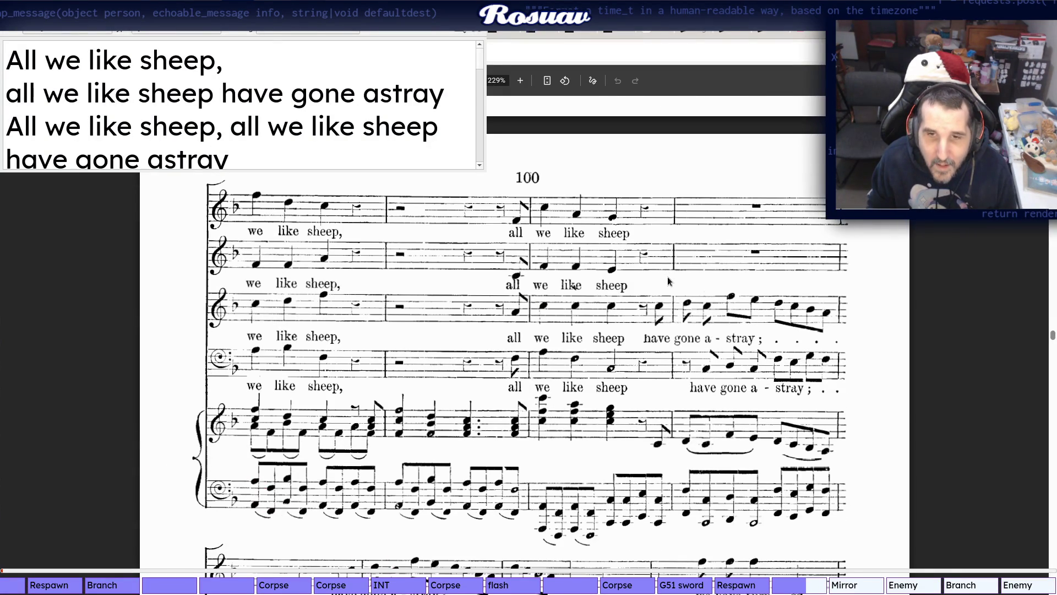
scroll(668, 282, down, 1)
scroll(668, 281, down, 1)
scroll(667, 280, down, 1)
scroll(724, 40, up, 2)
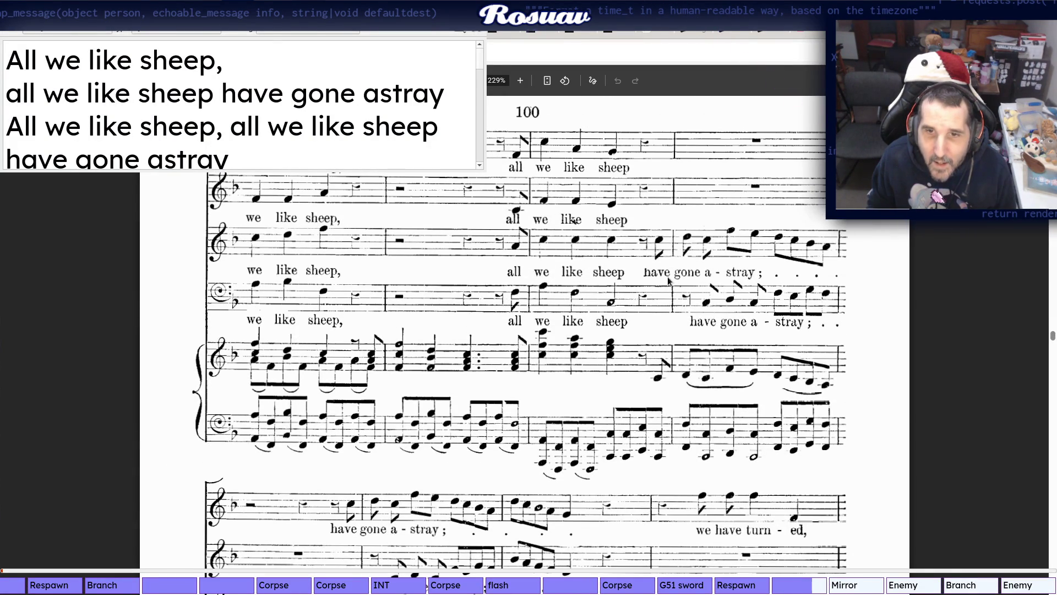
key(alt+Tab)
scroll(668, 277, down, 1)
key(alt+Tab)
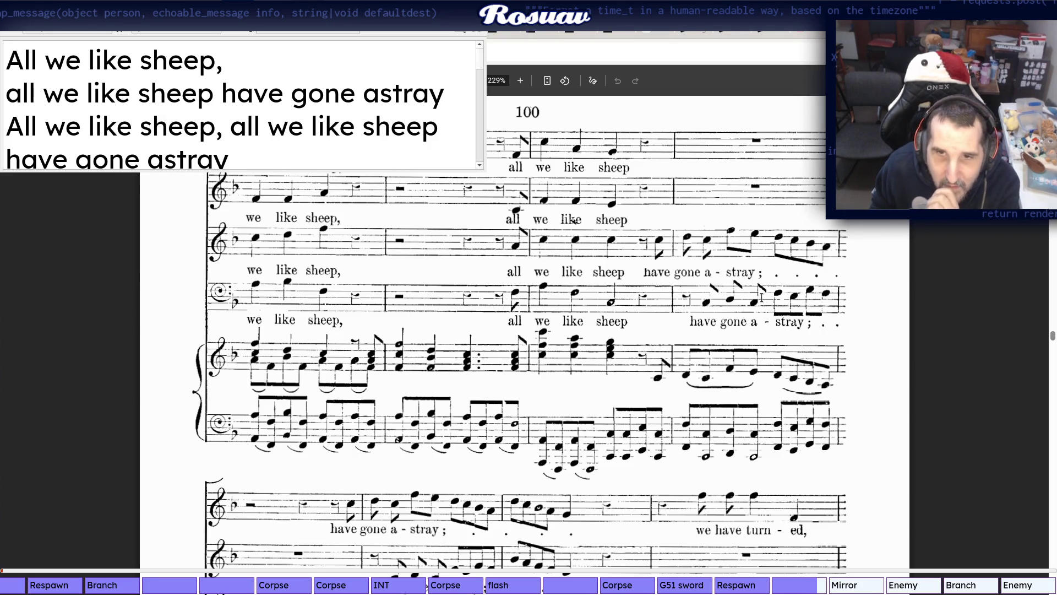
scroll(795, 303, down, 1)
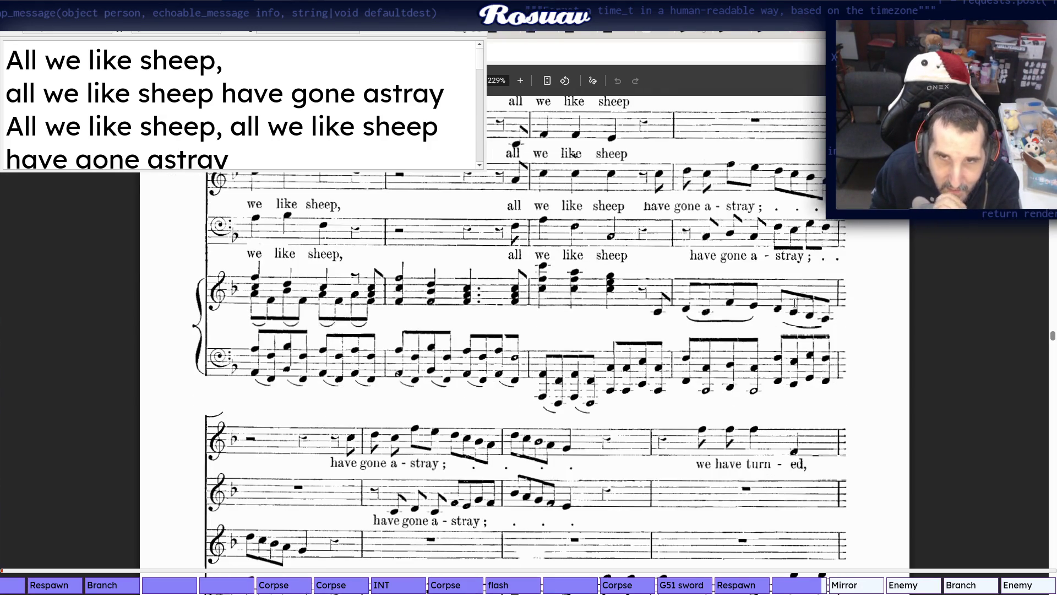
scroll(795, 302, down, 2)
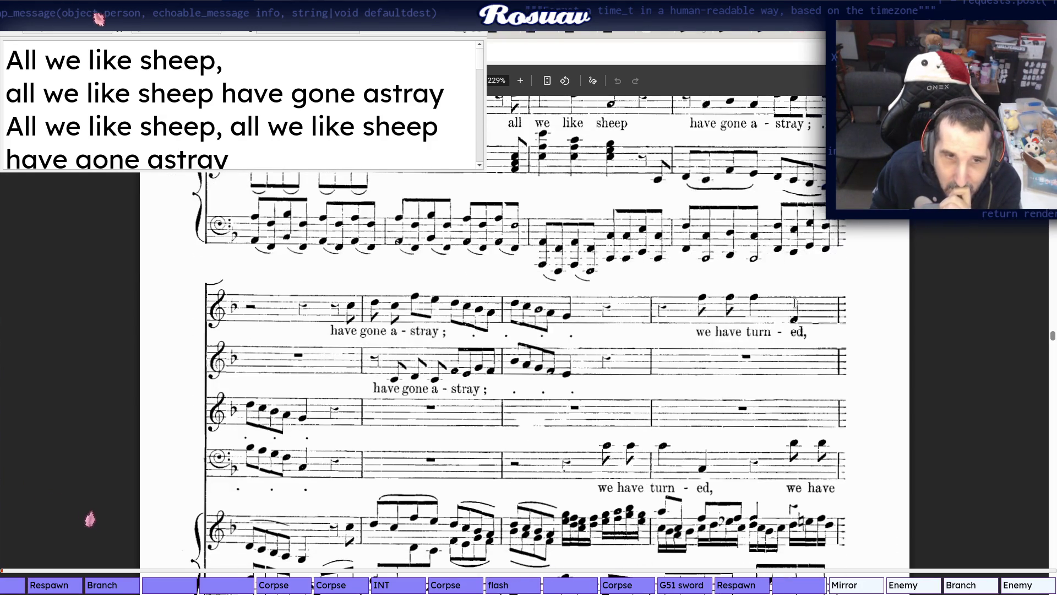
scroll(795, 303, up, 1)
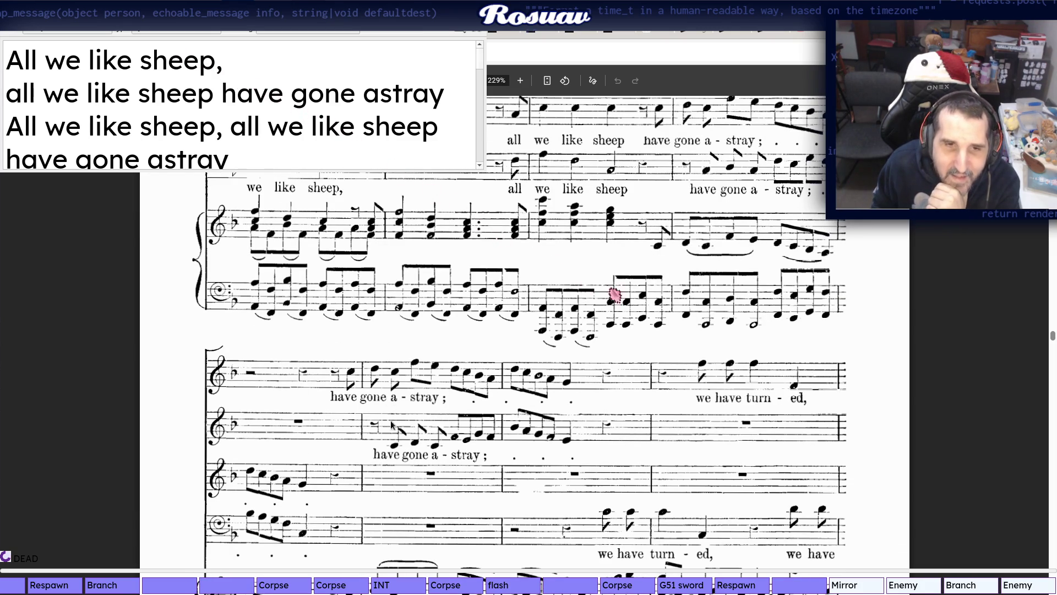
scroll(793, 413, up, 1)
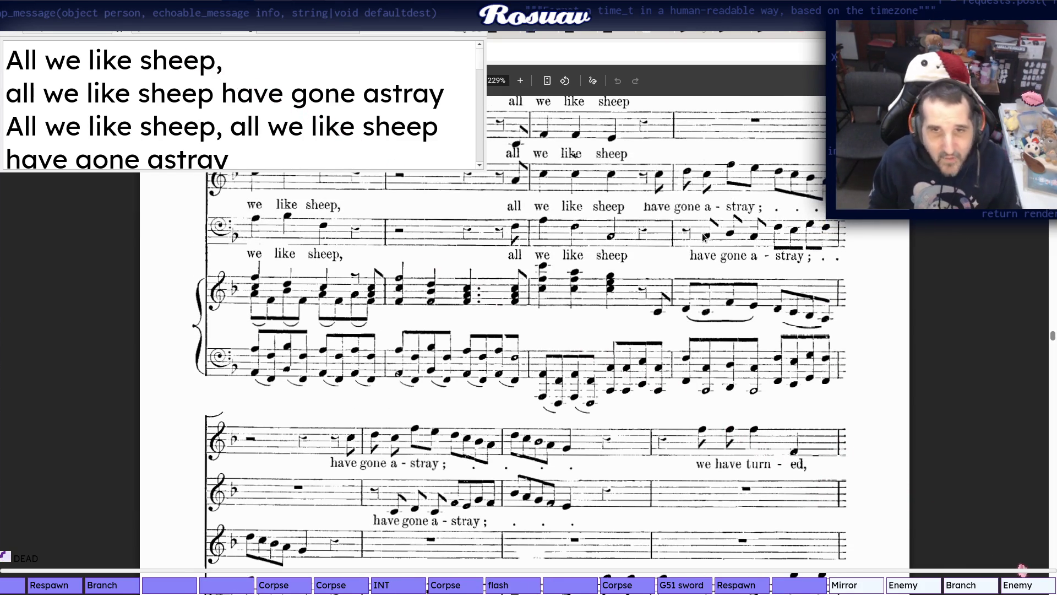
scroll(701, 239, up, 1)
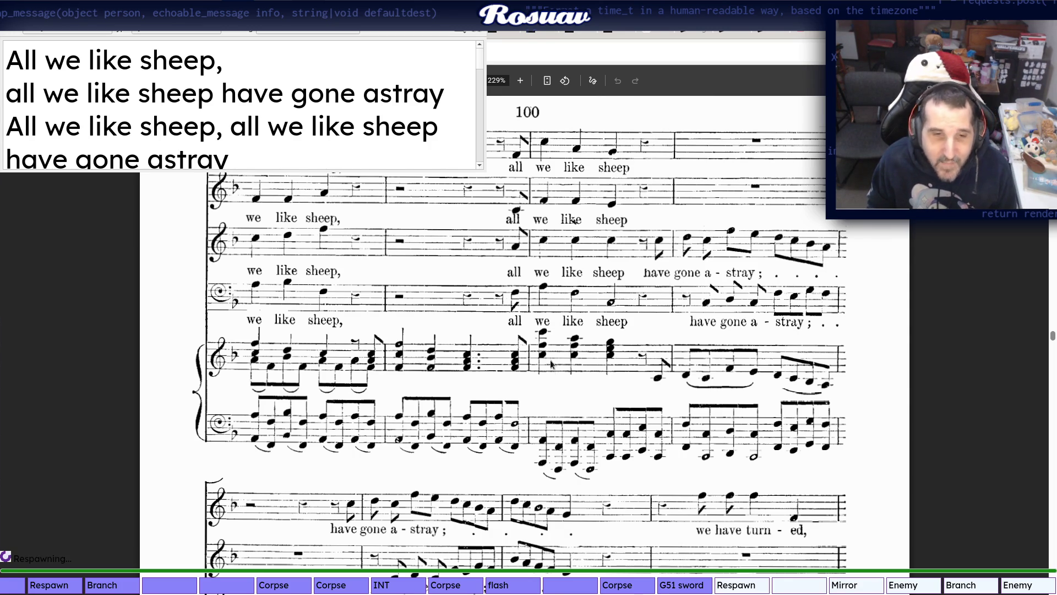
scroll(551, 364, down, 2)
Add the line "have gone, have gone a-stray-------" with trailing dashes
key(alt+Tab)
text(have)
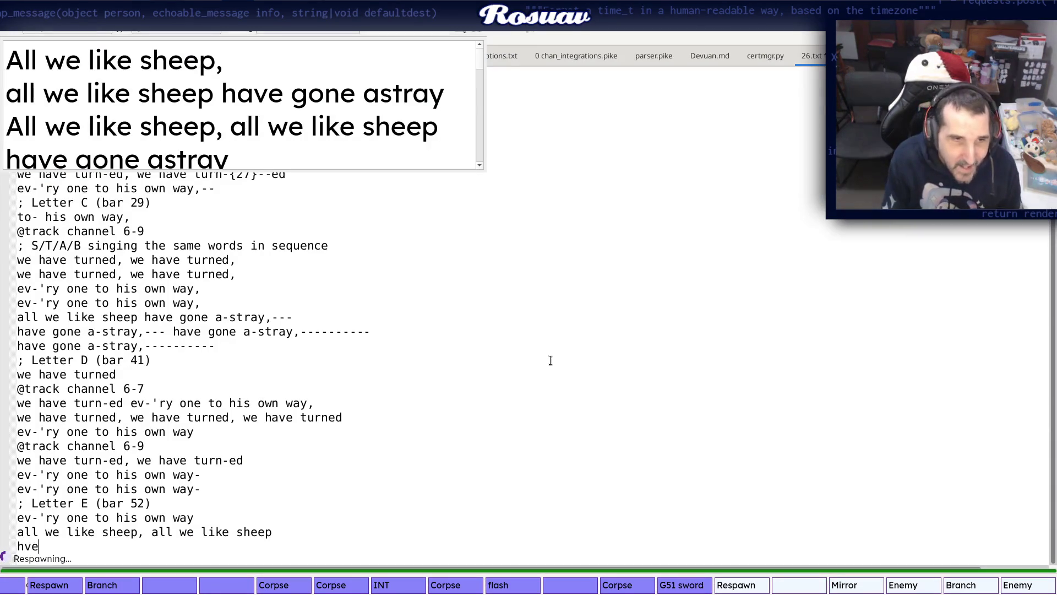
text( gone, have gone as)
key(BackSpace)
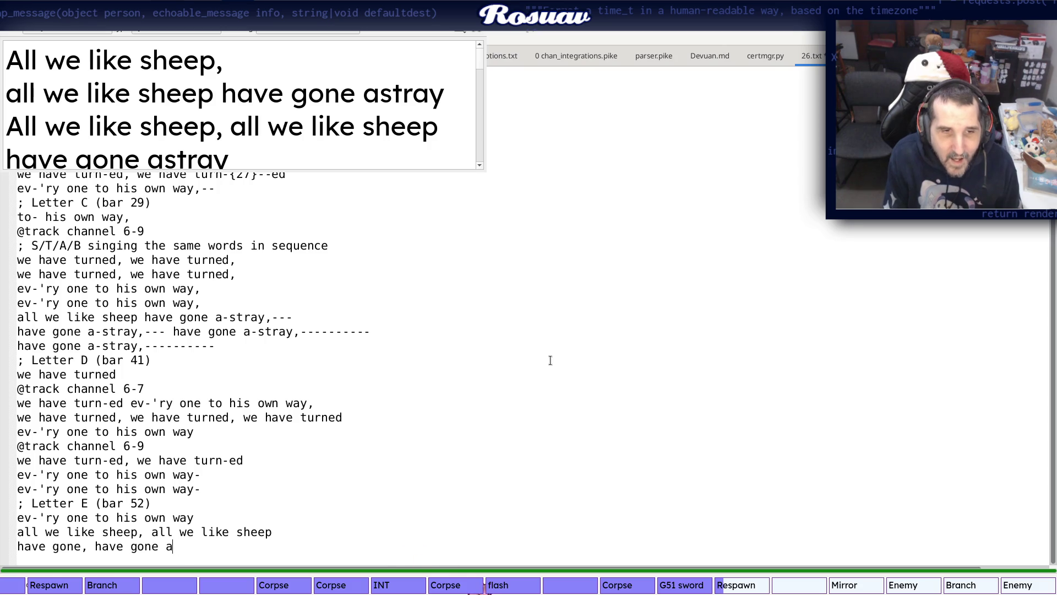
key(alt+Tab)
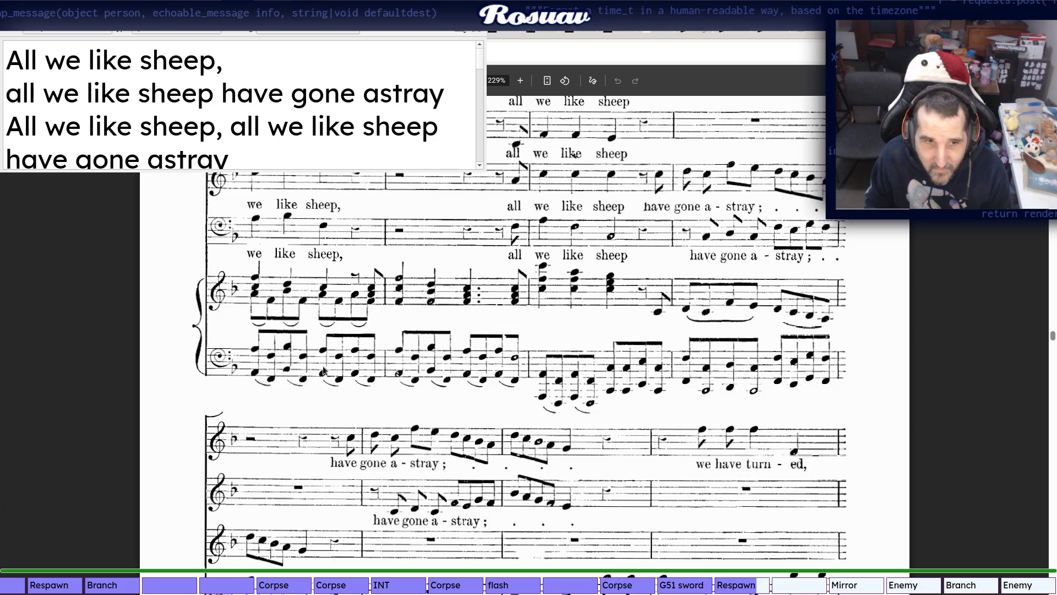
scroll(301, 384, down, 3)
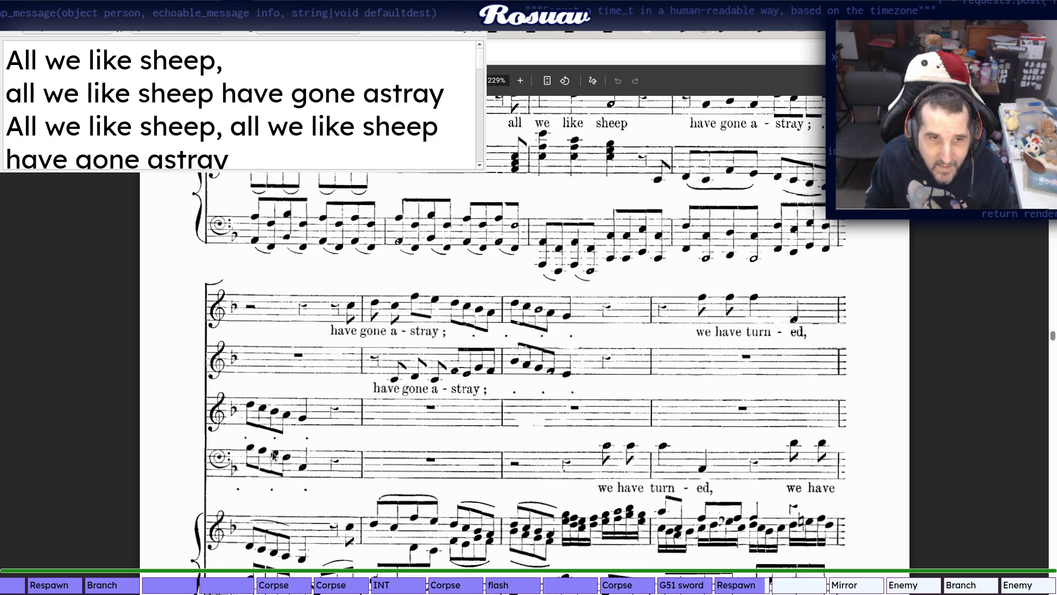
key(alt+Tab)
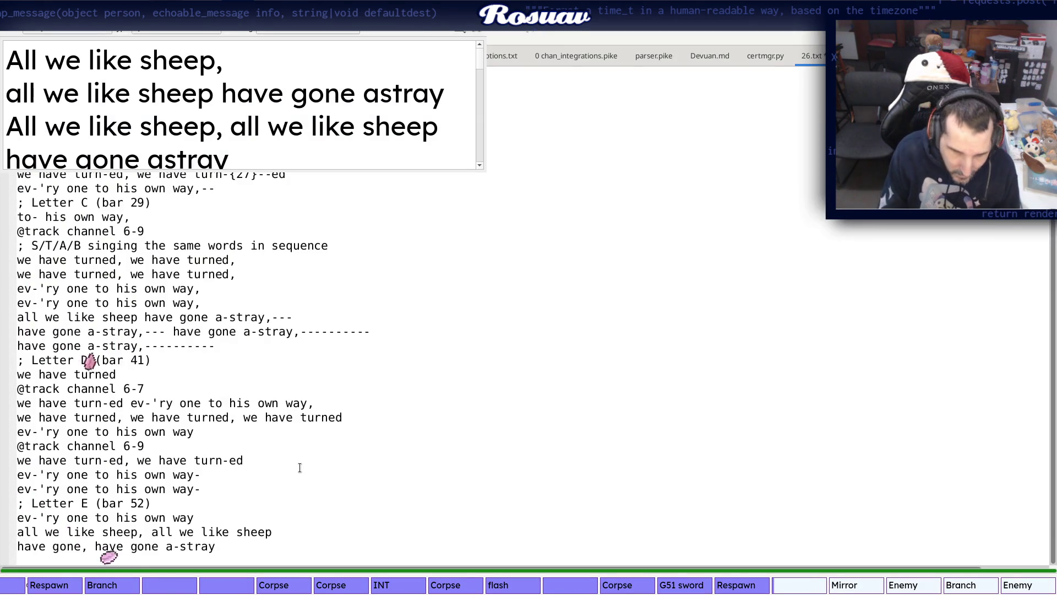
text(-------)
key(Return)
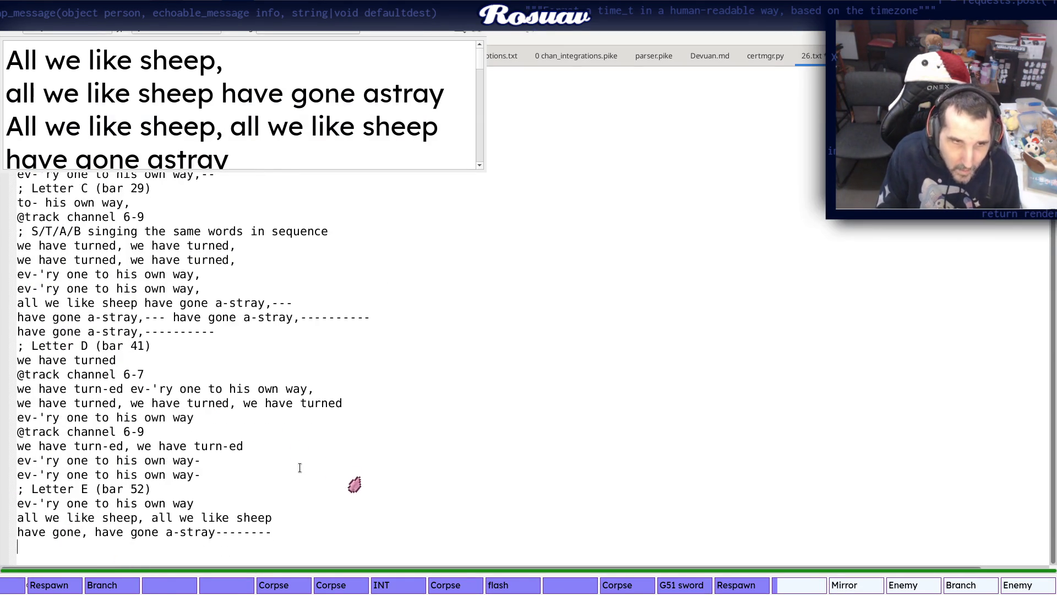
key(alt+Tab)
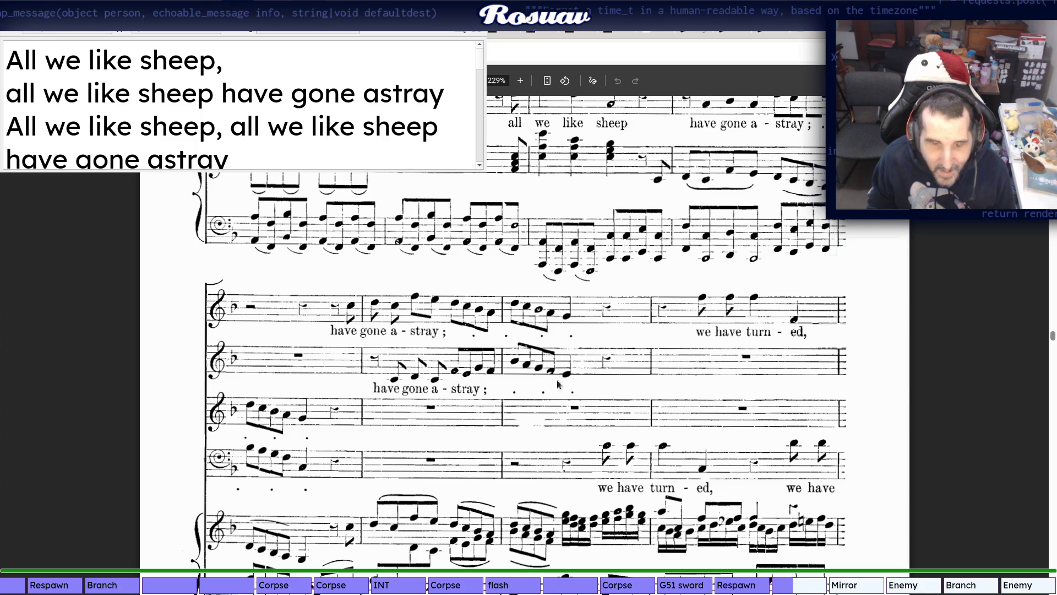
Repeat the "have gone a-stray" line and put a semicolon after the second "a-stray"
key(alt+Tab)
text(have gone, have gone a-stray--------)
key(Return)
key(alt+Tab)
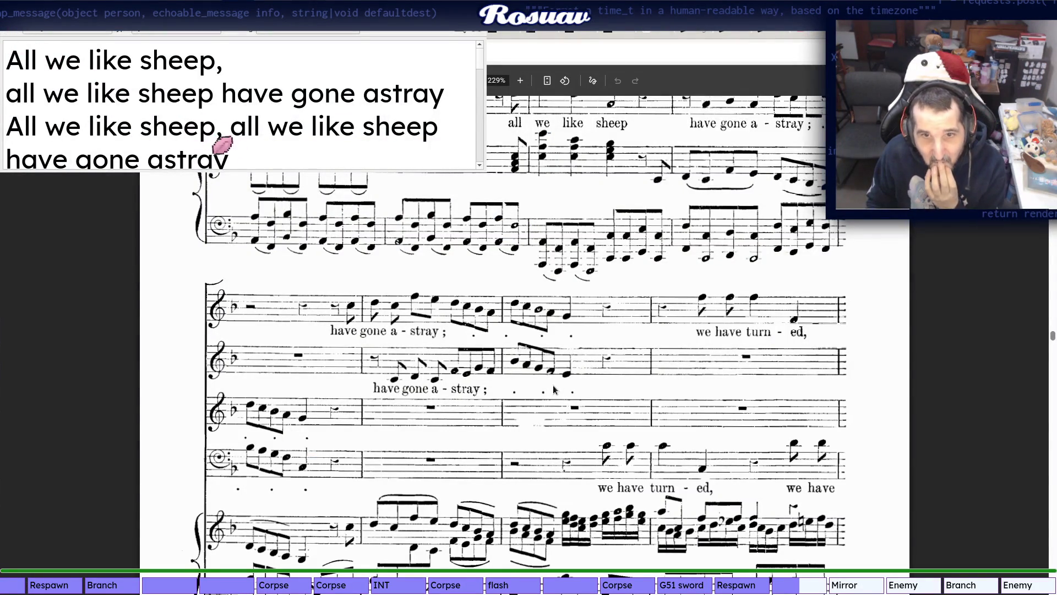
key(alt+Tab)
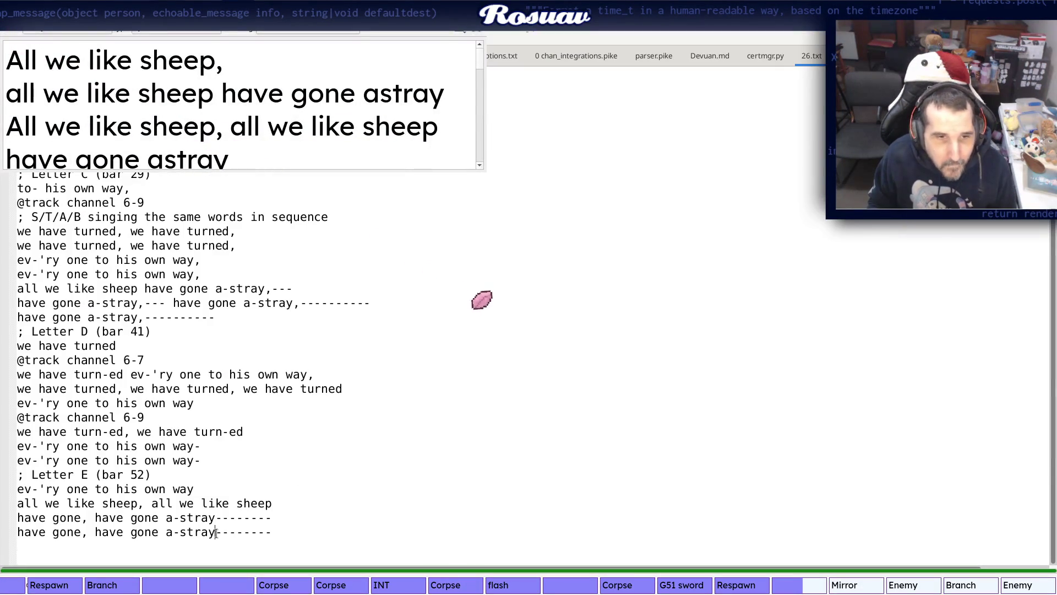
key(alt+Tab)
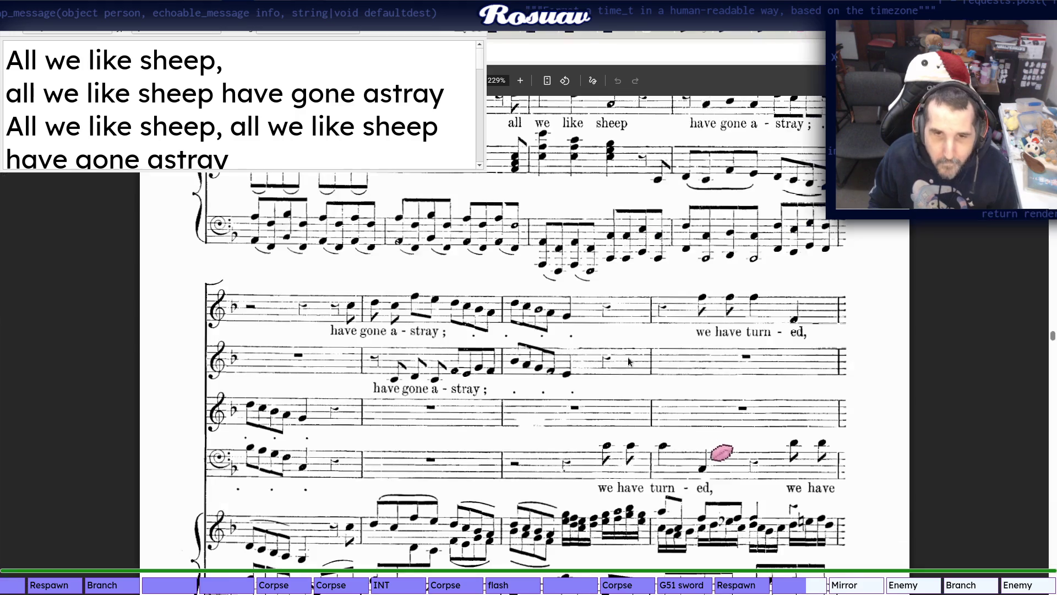
scroll(627, 357, down, 2)
key(alt+Tab)
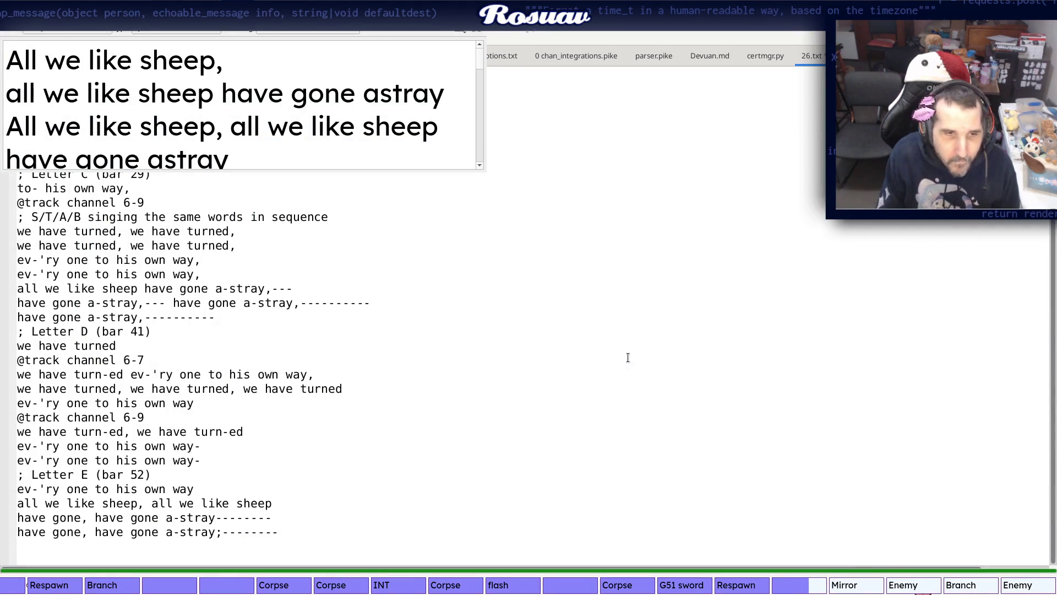
key(alt+Tab)
scroll(745, 141, down, 5)
scroll(702, 228, down, 5)
scroll(661, 314, down, 5)
scroll(615, 399, down, 5)
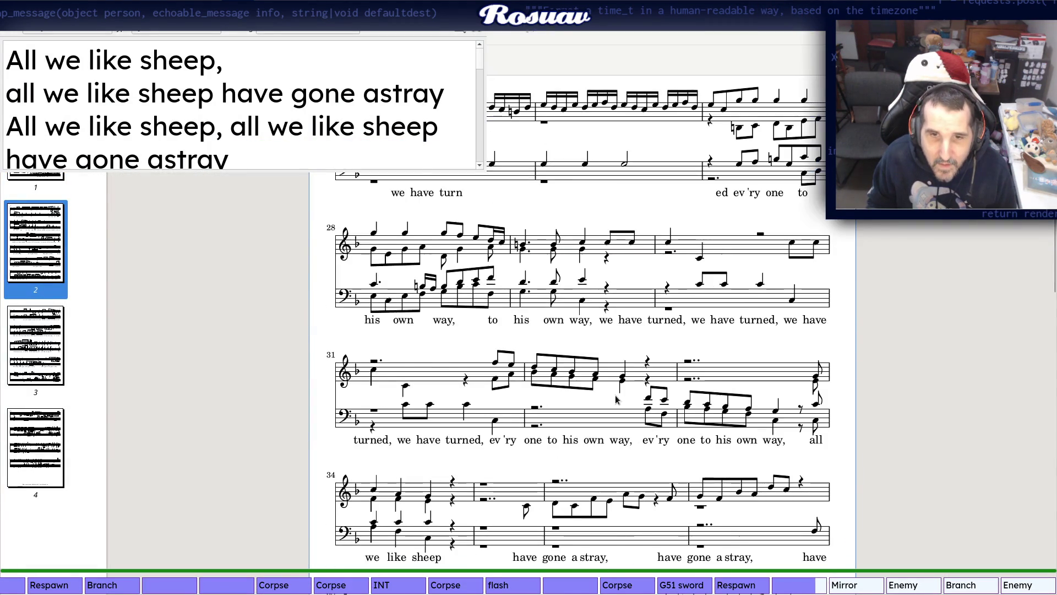
scroll(615, 400, down, 3)
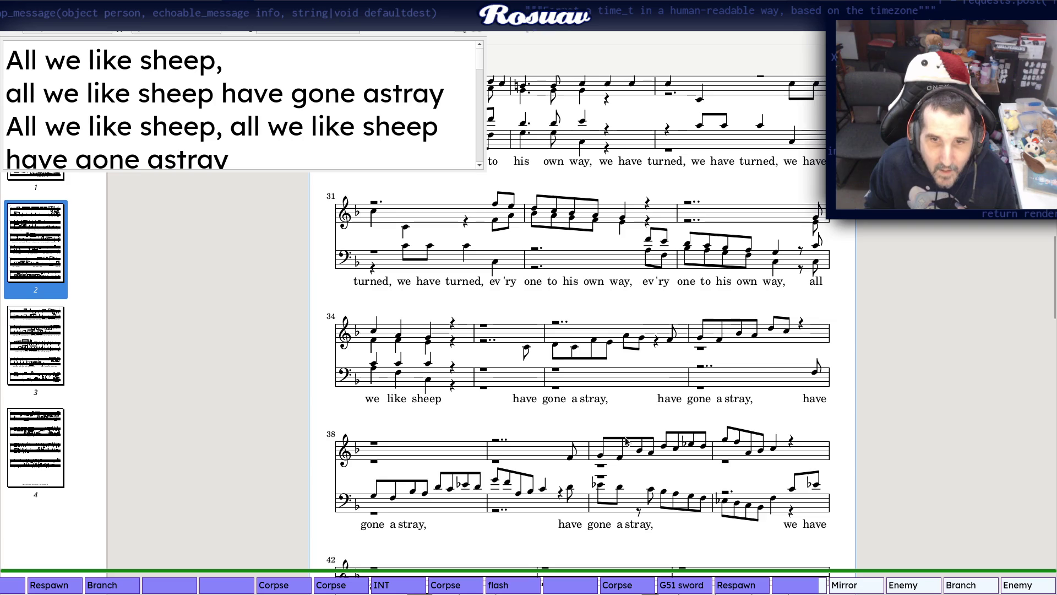
scroll(625, 441, down, 1)
scroll(626, 441, down, 1)
scroll(549, 422, down, 3)
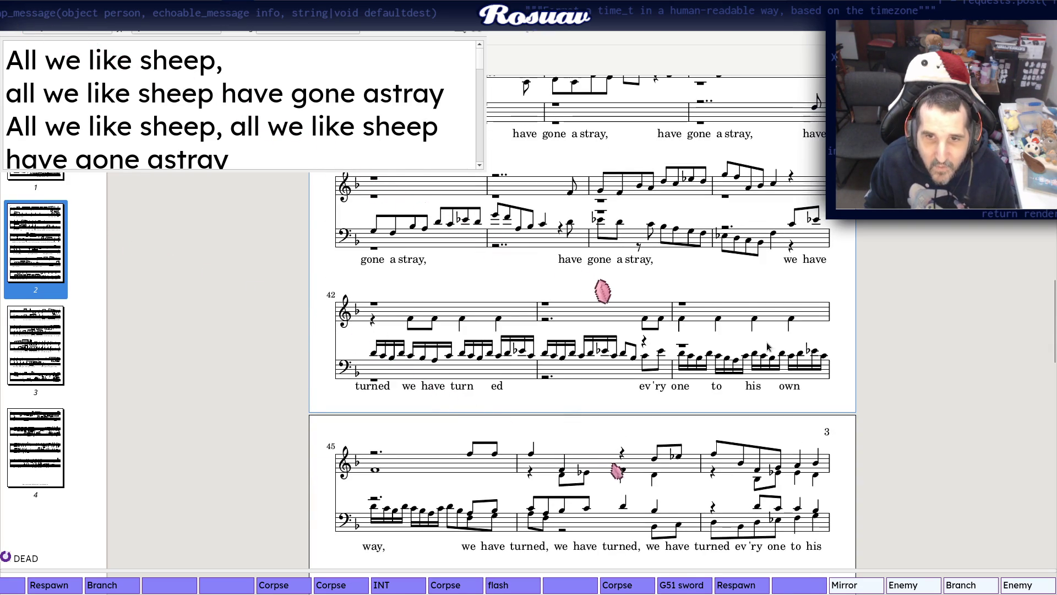
scroll(628, 352, down, 2)
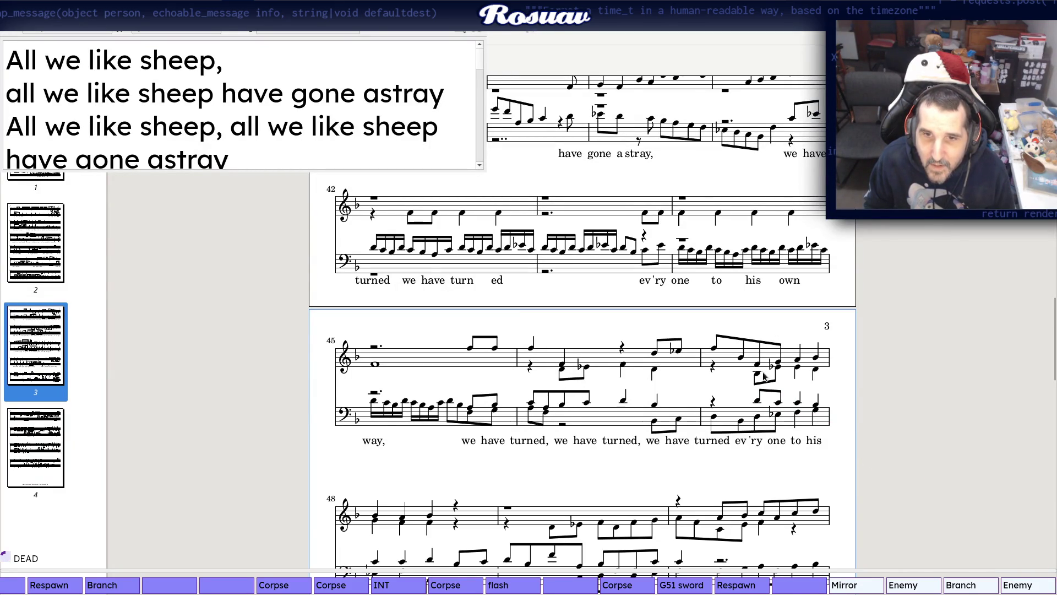
scroll(531, 405, down, 3)
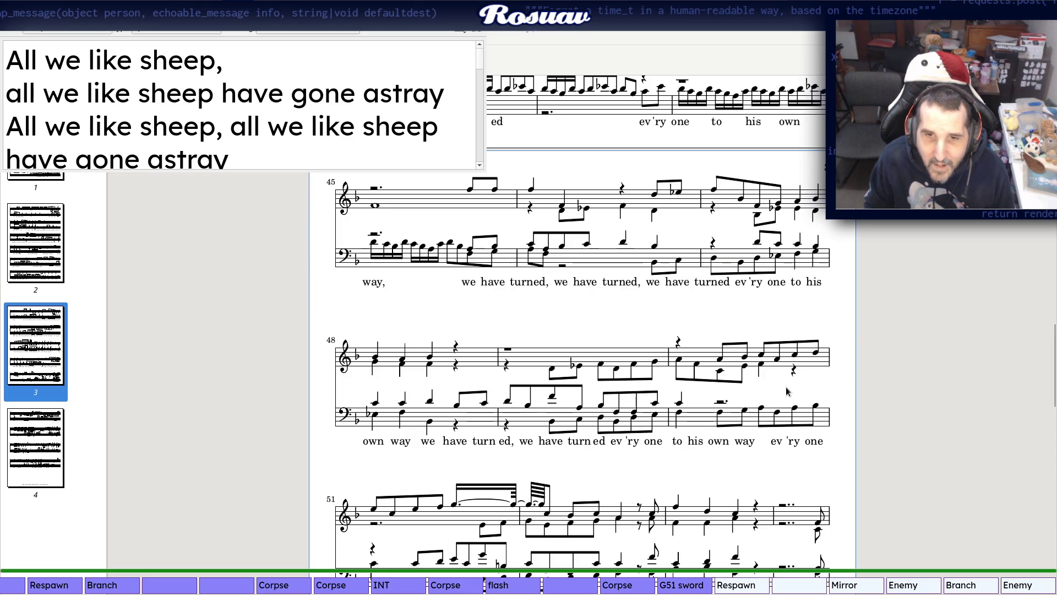
scroll(788, 392, down, 2)
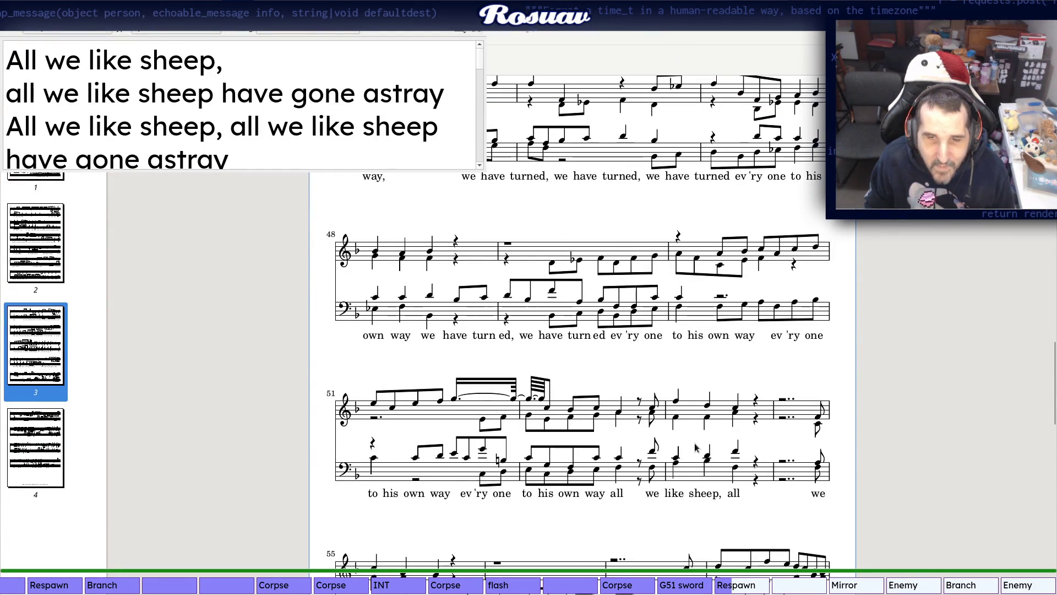
scroll(698, 447, down, 1)
scroll(698, 447, down, 2)
scroll(698, 447, down, 3)
scroll(698, 446, up, 1)
scroll(698, 447, up, 4)
scroll(698, 447, up, 4)
scroll(697, 445, up, 4)
scroll(696, 444, up, 3)
scroll(696, 443, up, 3)
scroll(696, 444, up, 3)
scroll(697, 446, up, 3)
scroll(698, 445, down, 2)
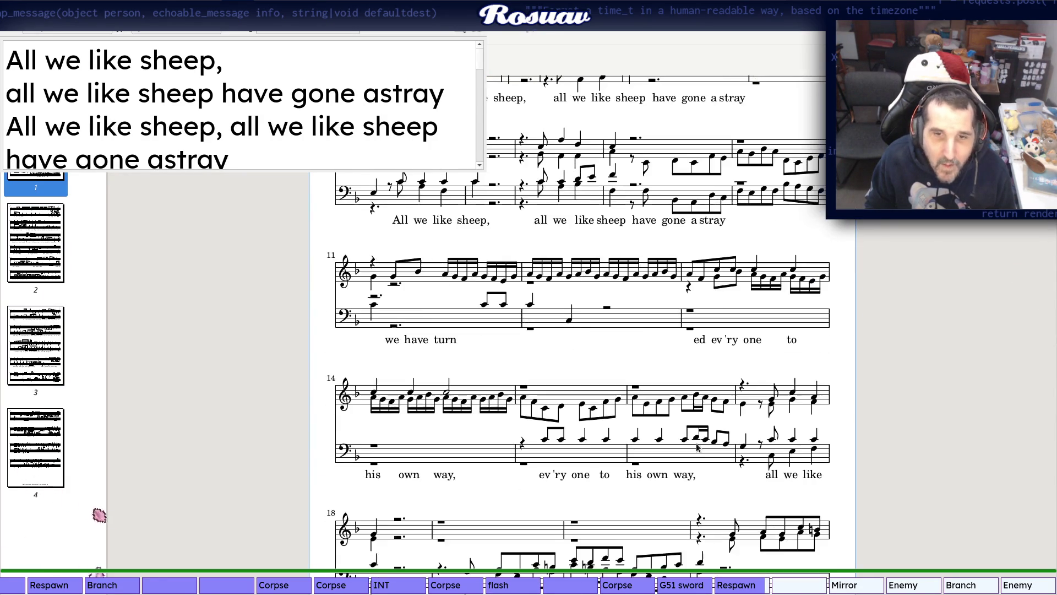
scroll(248, 54, down, 3)
scroll(347, 106, down, 3)
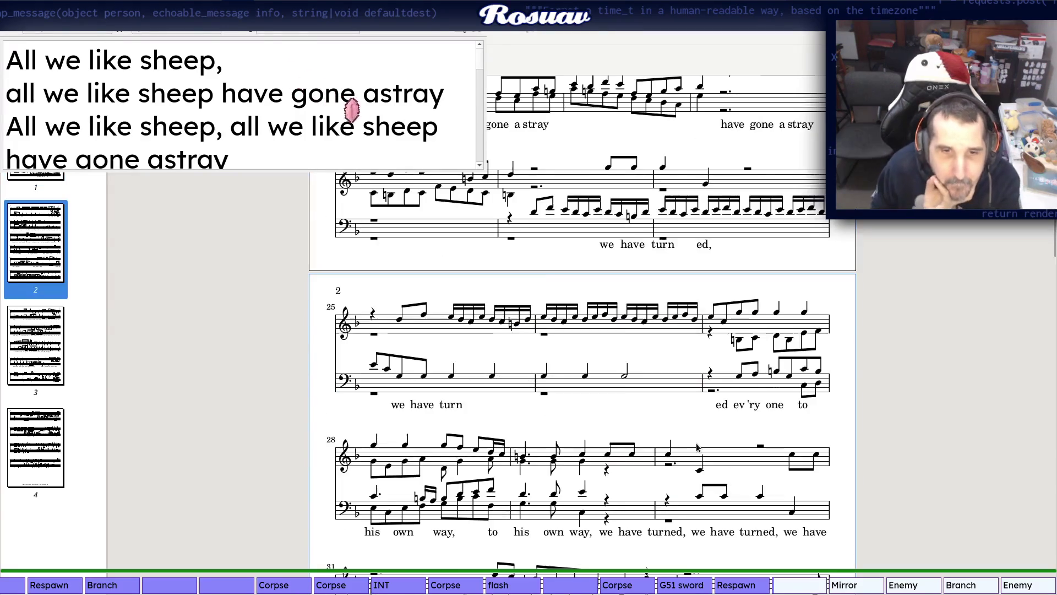
scroll(411, 146, down, 1)
scroll(446, 162, down, 3)
scroll(512, 190, down, 1)
scroll(570, 211, down, 2)
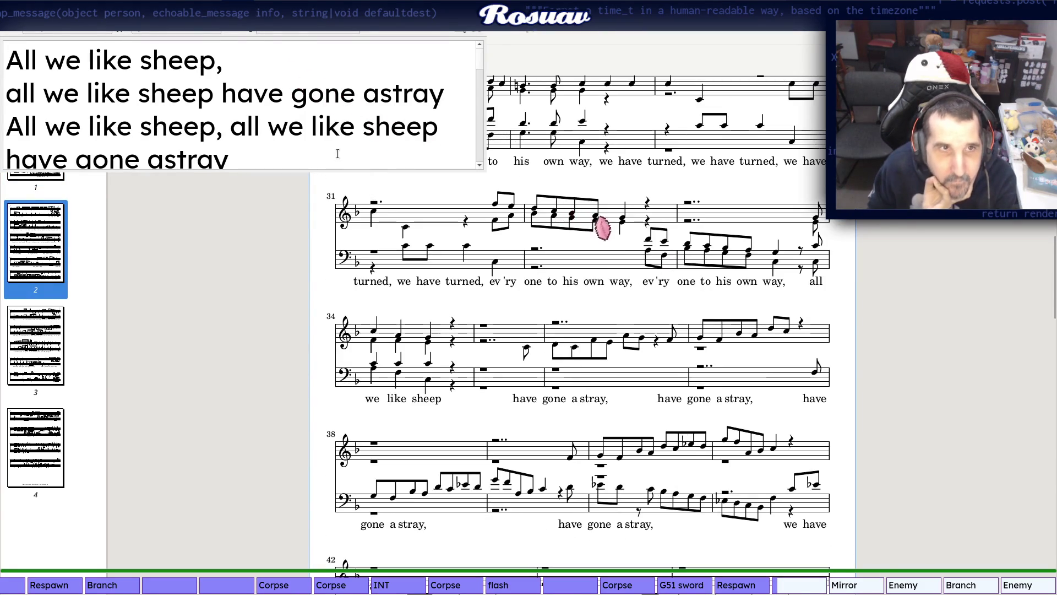
key(alt+Tab)
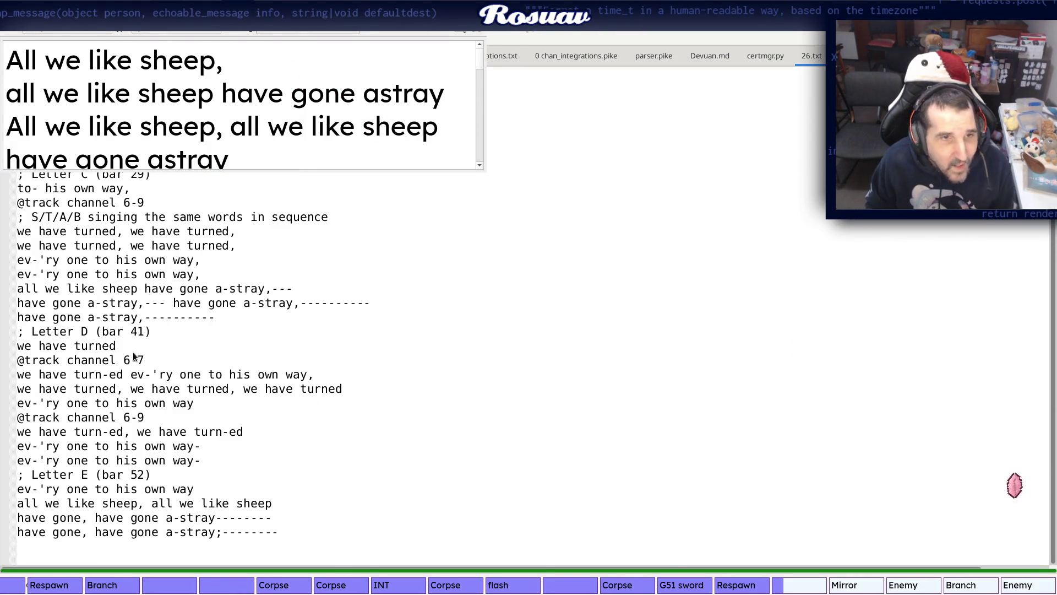
Return to the typeset score at the letter D passage around bars 42–47
key(alt+Tab)
scroll(480, 416, down, 2)
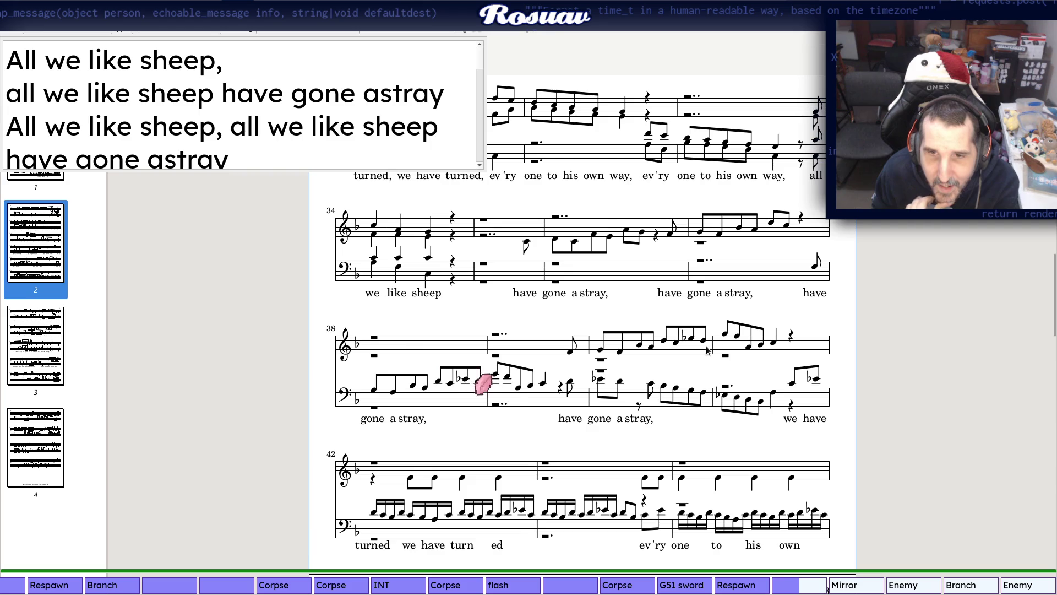
scroll(779, 357, down, 5)
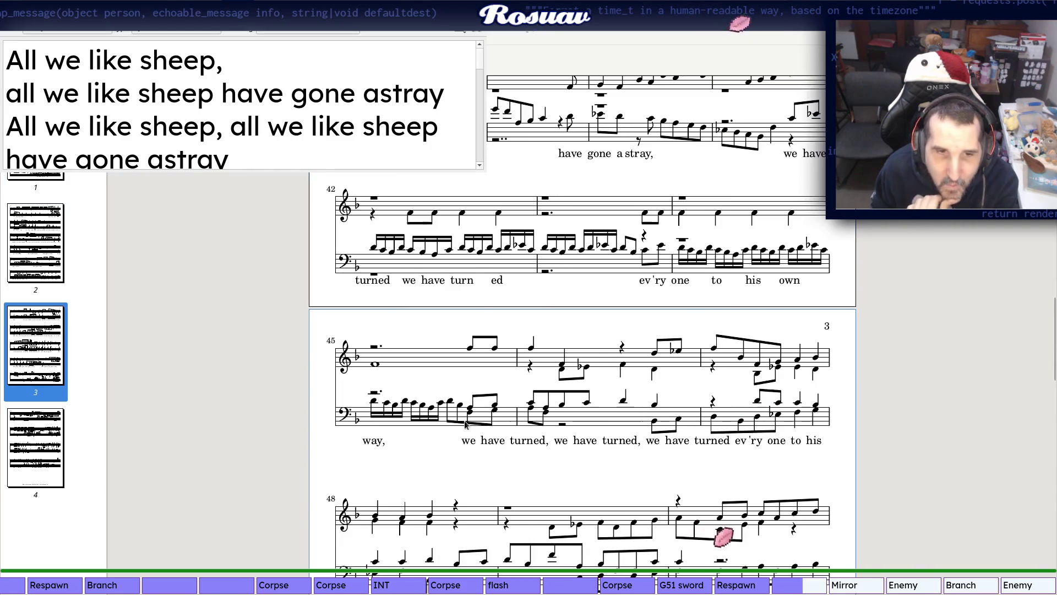
scroll(464, 413, up, 1)
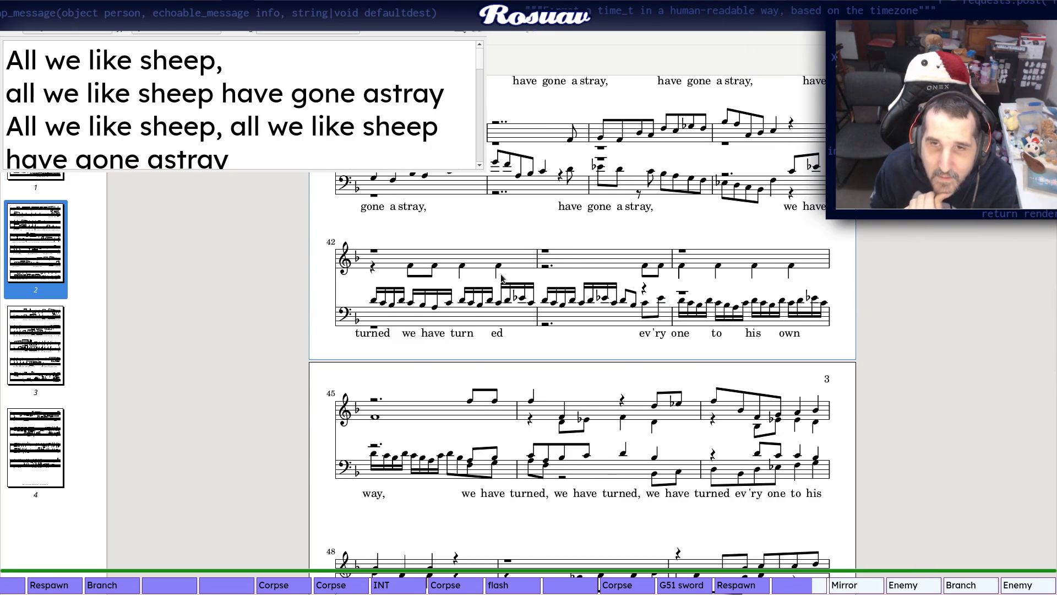
scroll(501, 278, up, 1)
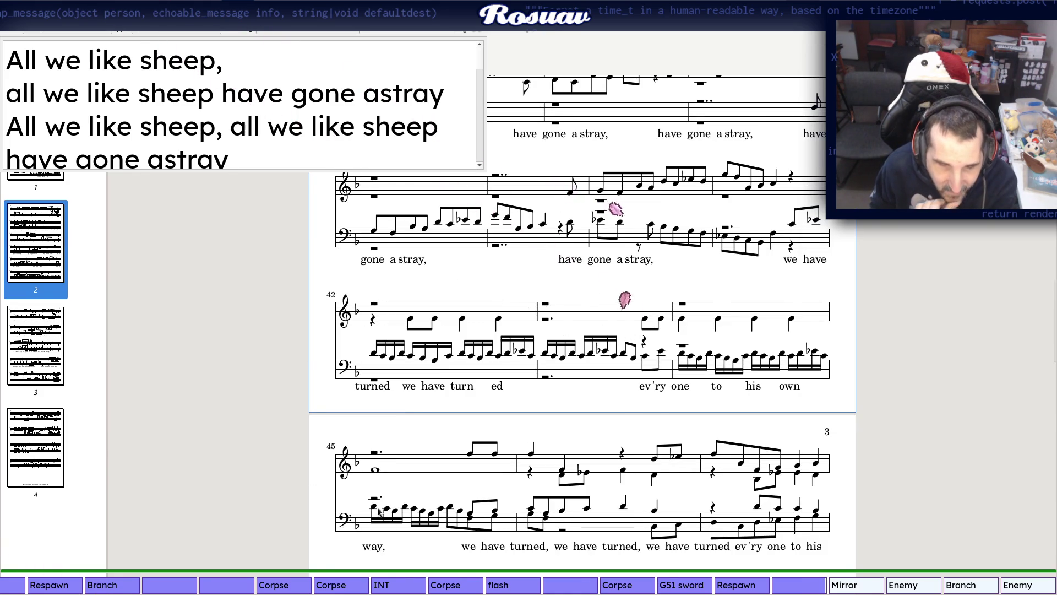
scroll(377, 511, down, 3)
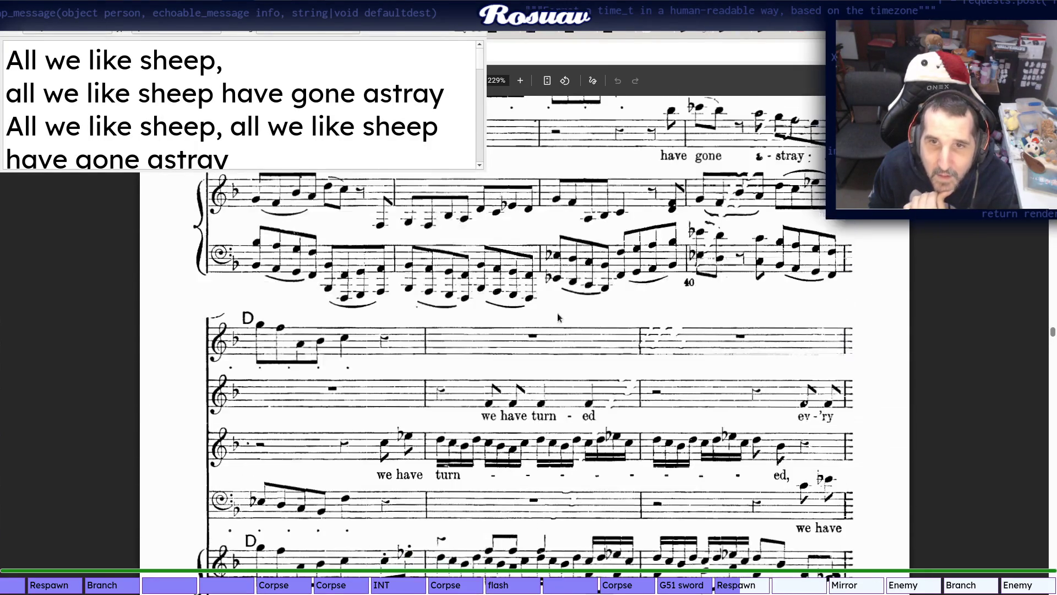
scroll(552, 331, down, 5)
scroll(717, 361, down, 3)
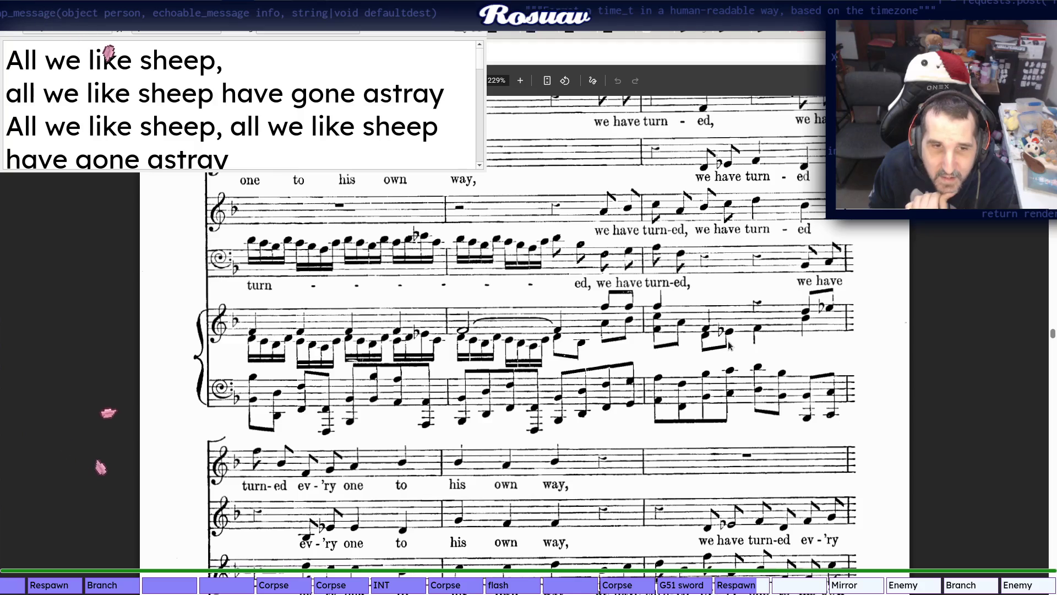
scroll(717, 361, up, 2)
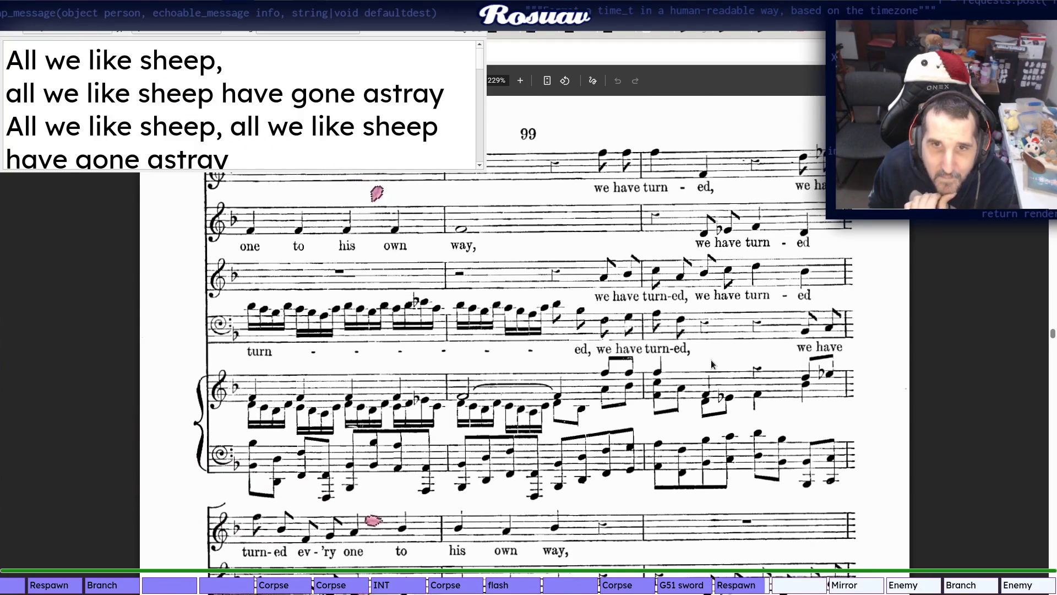
scroll(719, 358, up, 2)
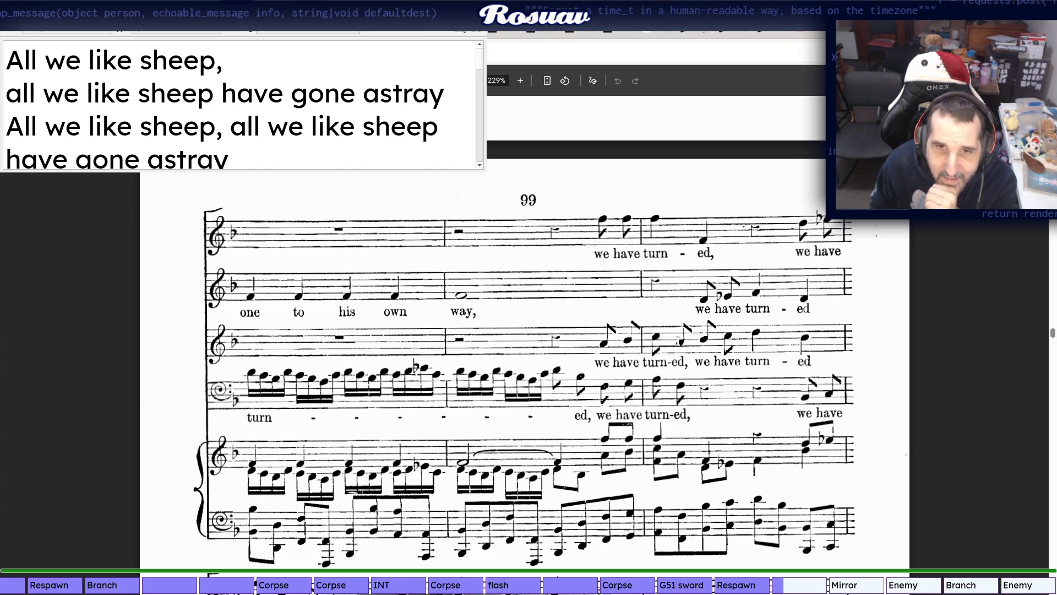
After viewing page 99 of the vocal score, bring the lyrics file back up
key(alt+Tab)
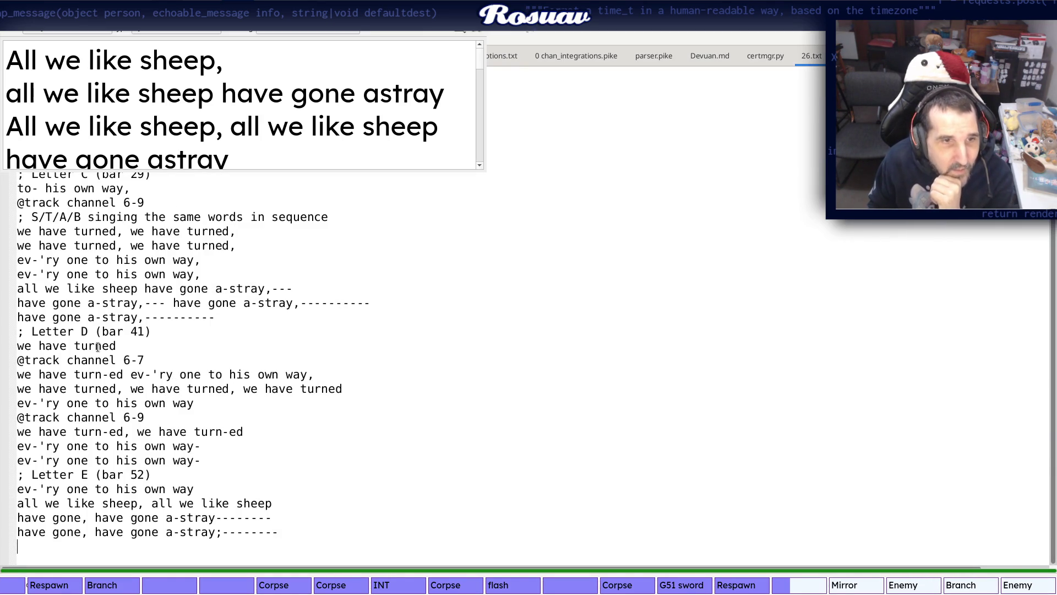
text(-)
Undo the misplaced hyphen and make the Letter D line read "we have turned"
key(ctrl+z)
key(Down)
key(Down)
key(Down)
text(-)
key(alt+Tab)
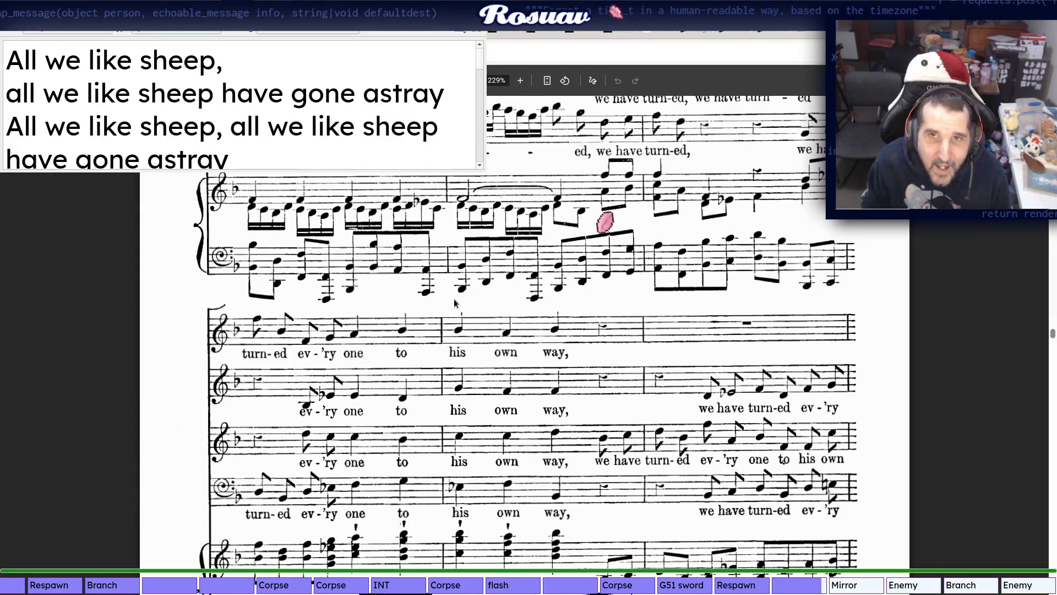
key(alt+Tab)
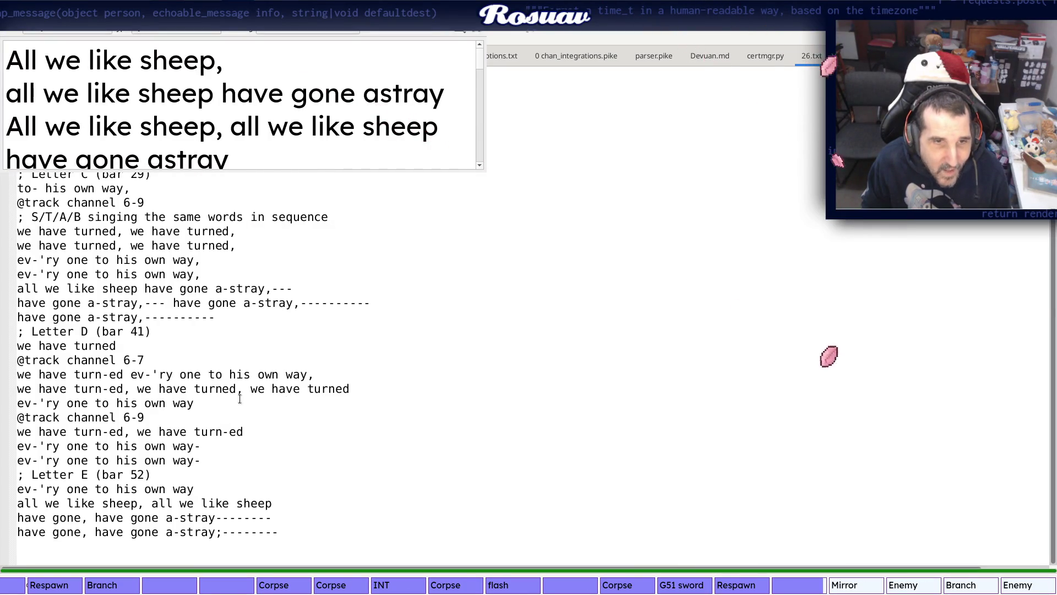
key(alt+Tab)
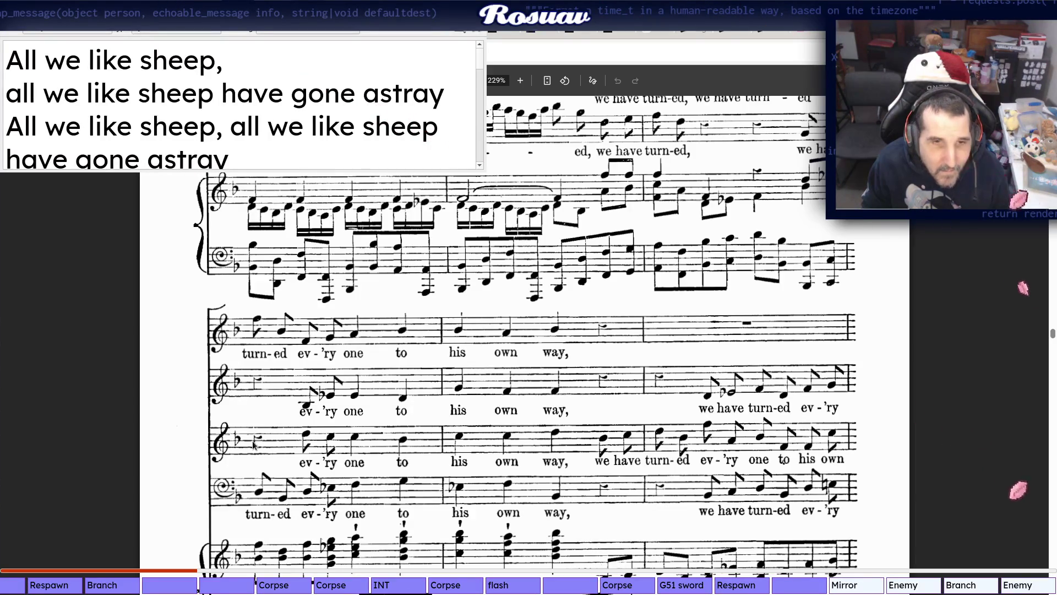
key(alt+Tab)
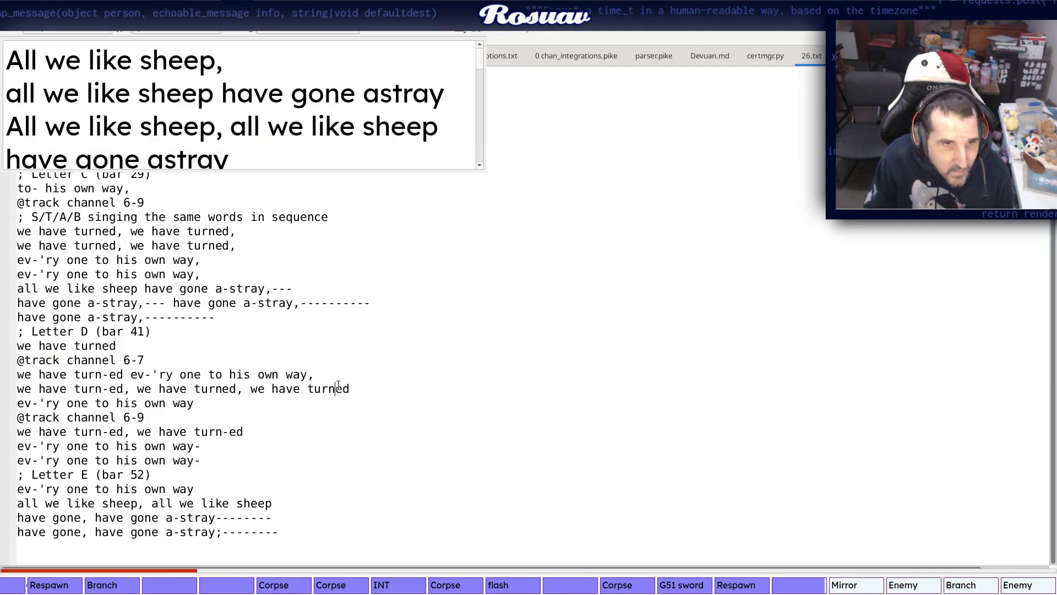
click(337, 388)
text(-)
key(alt+Tab)
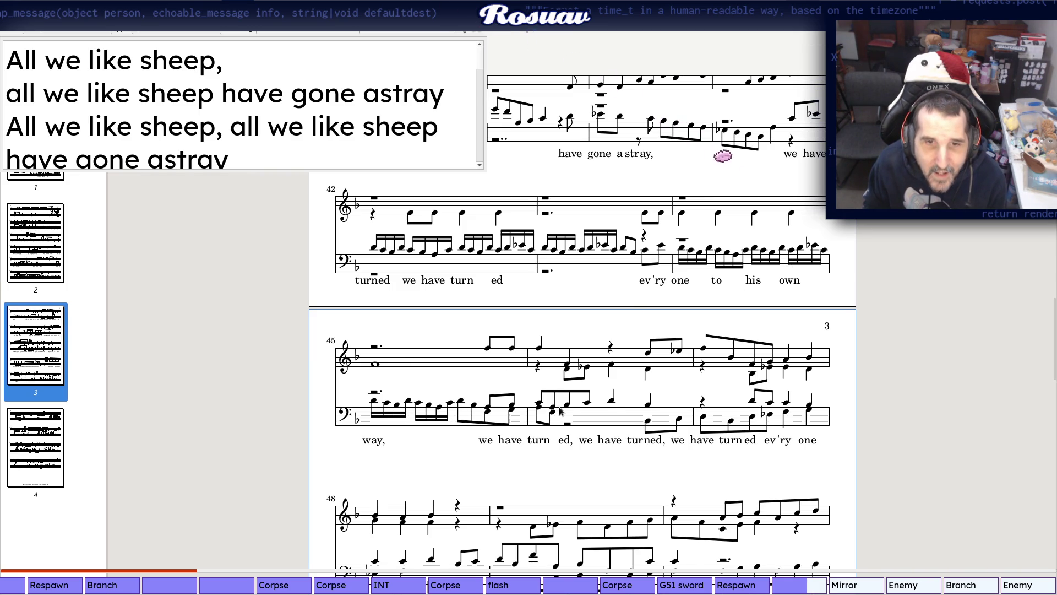
click(146, 38)
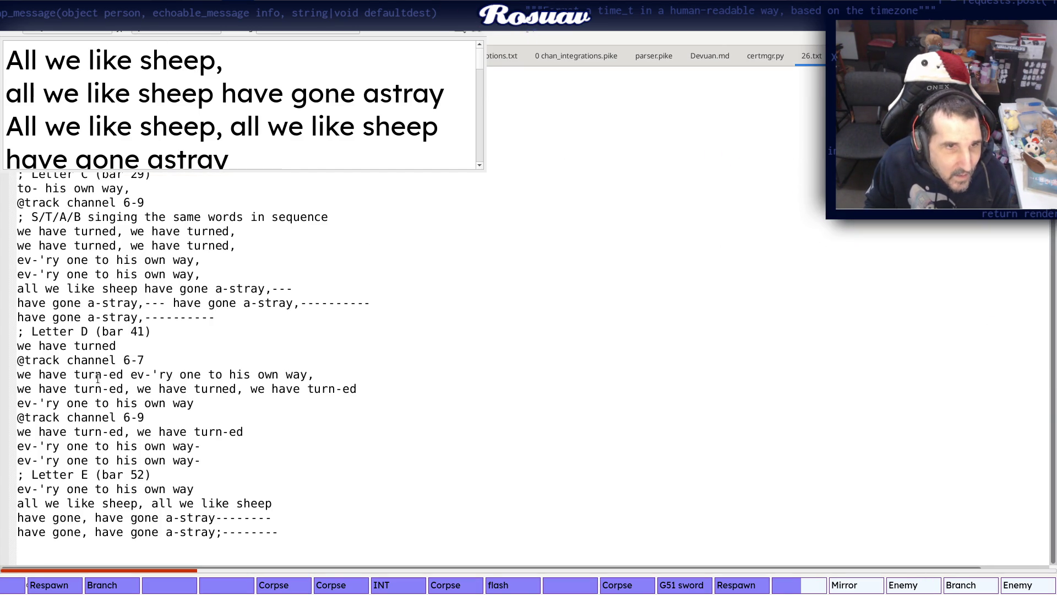
Compare page 99 of the vocal score against the Letter D and E lyric lines
key(alt+Tab)
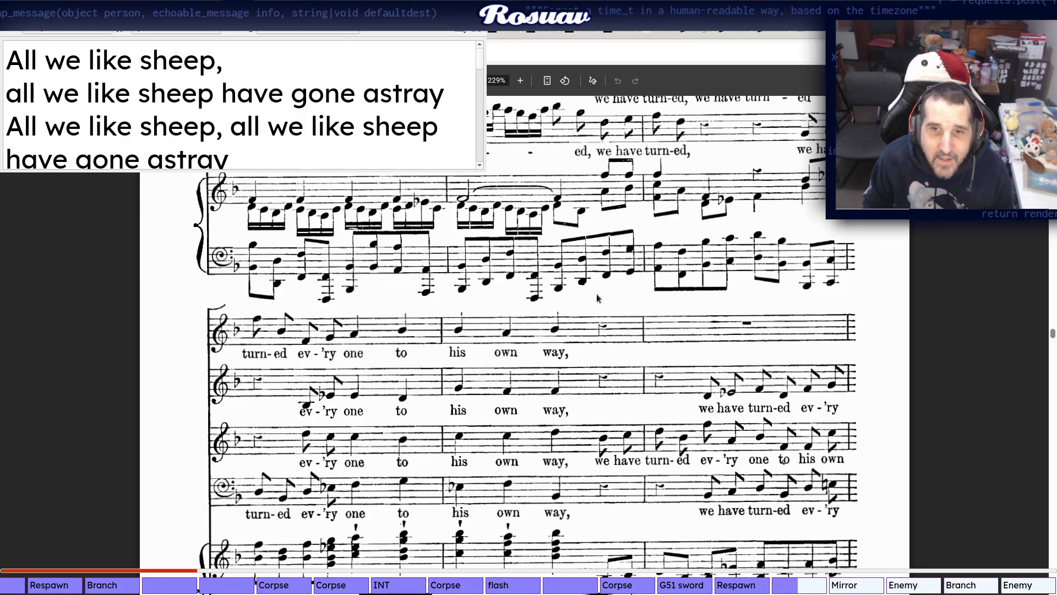
scroll(636, 342, up, 5)
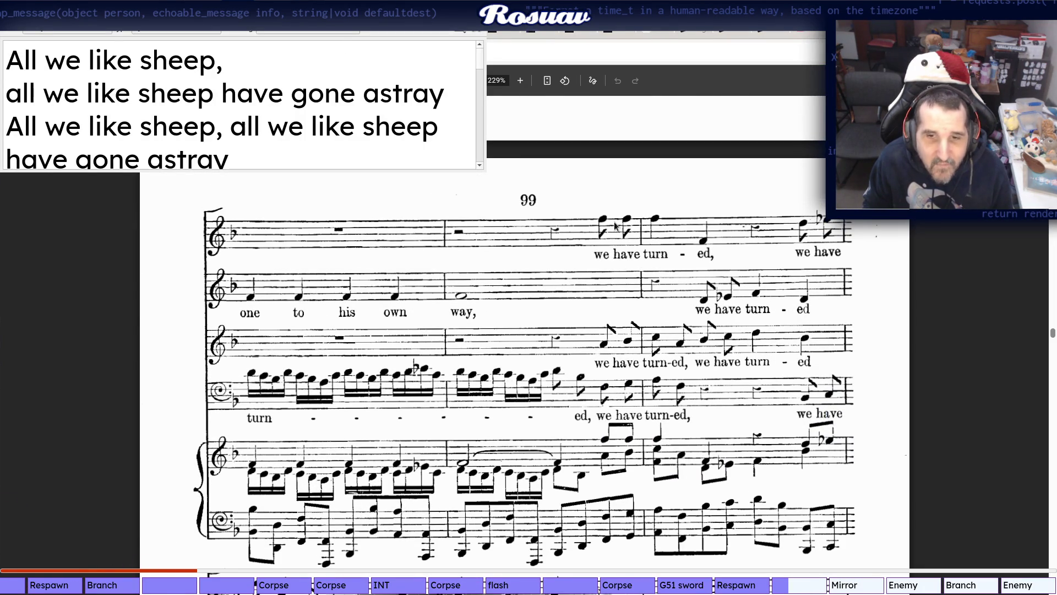
scroll(614, 221, down, 2)
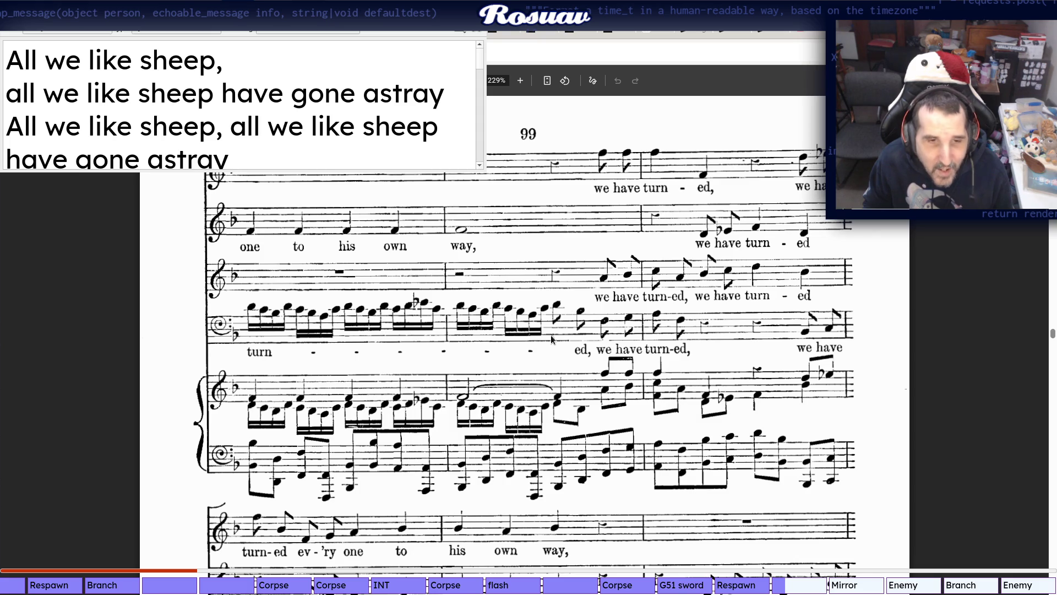
scroll(561, 325, down, 2)
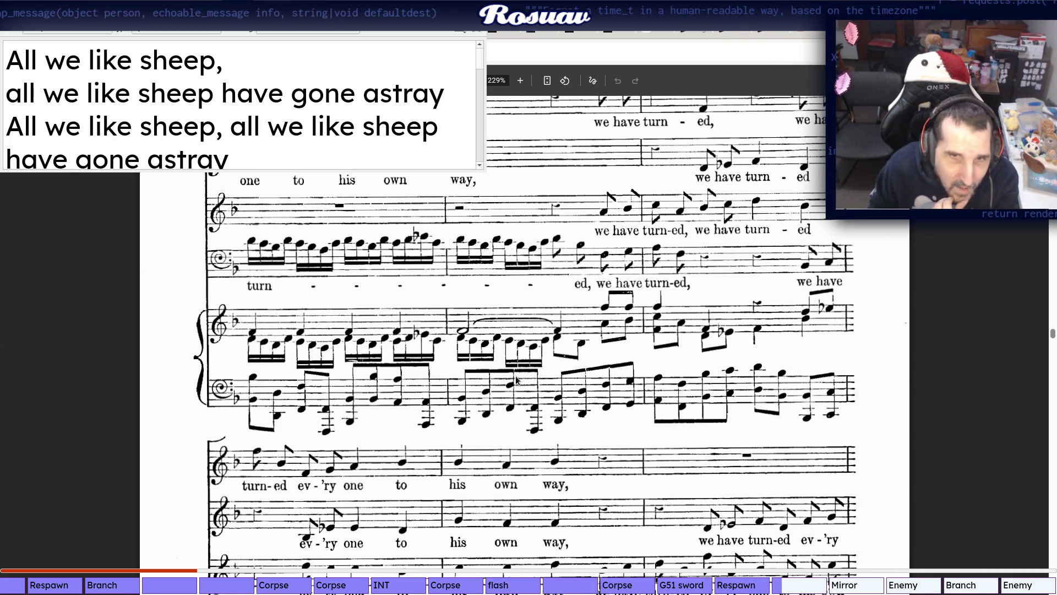
scroll(485, 417, down, 2)
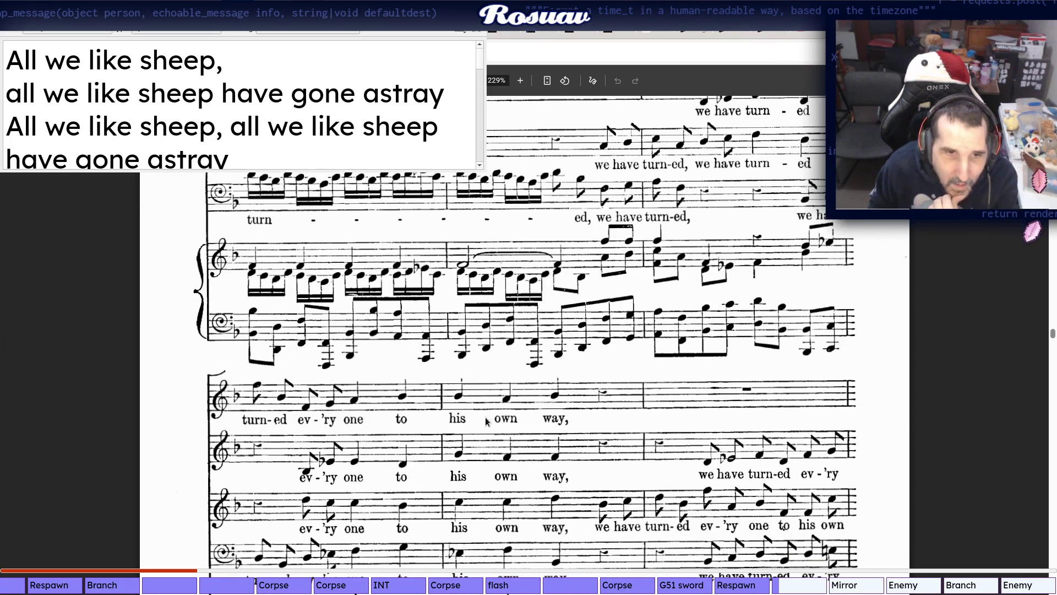
scroll(483, 422, up, 2)
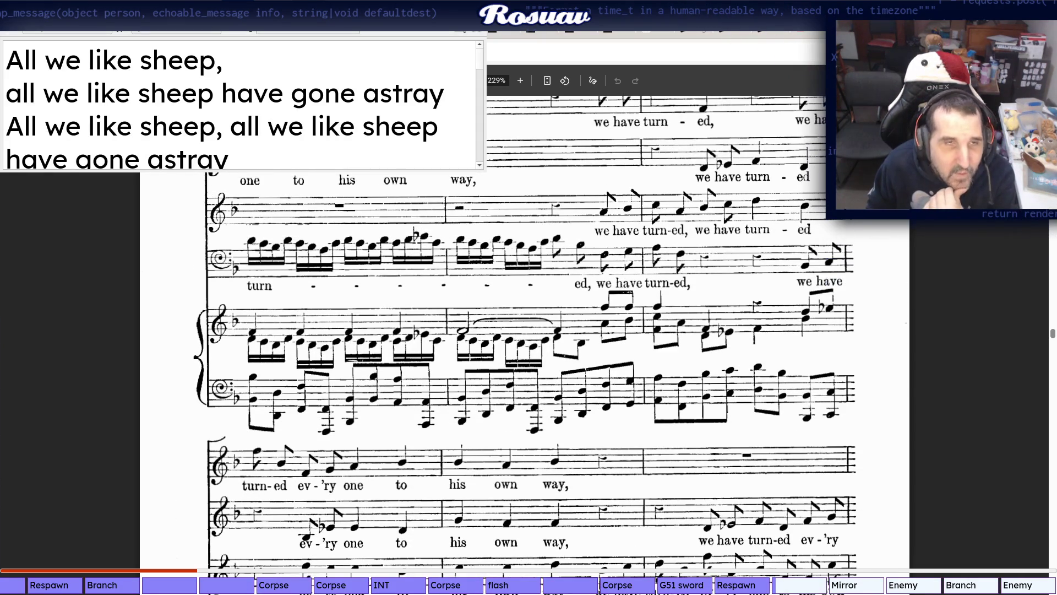
key(alt+Tab)
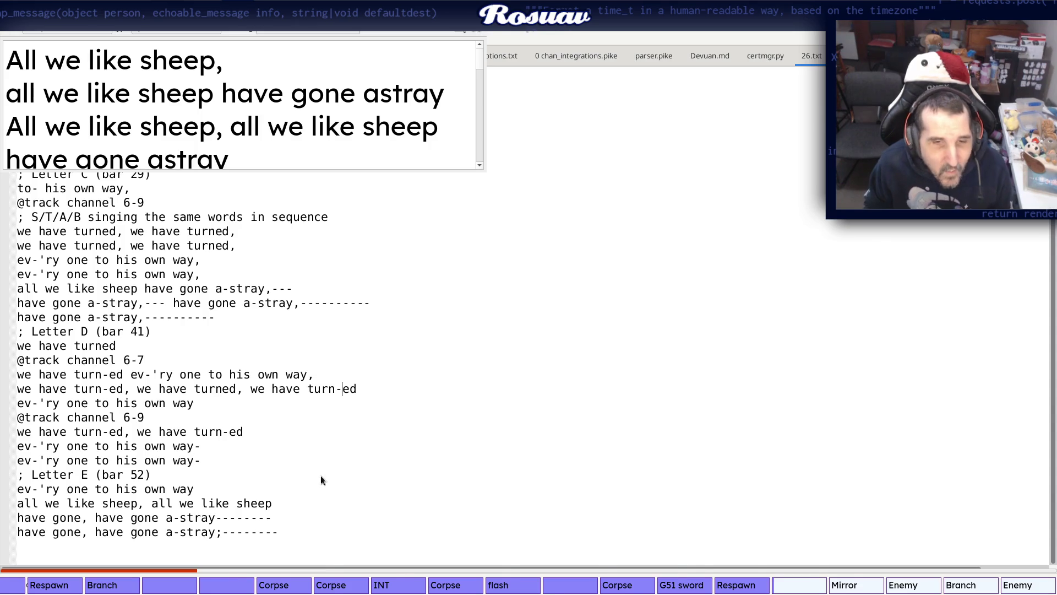
key(alt+Tab)
scroll(622, 472, down, 2)
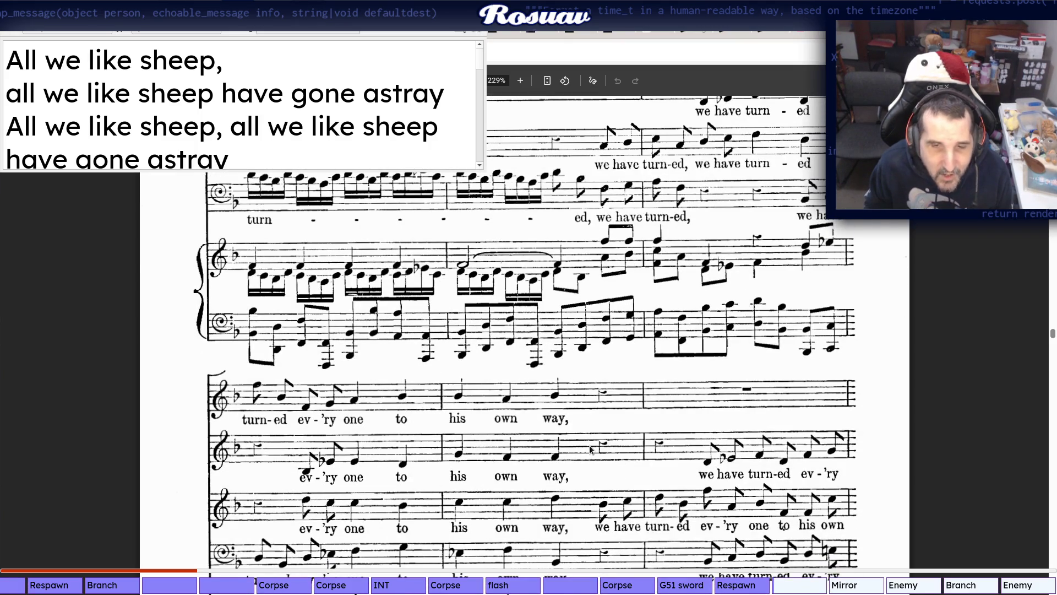
scroll(589, 447, up, 3)
scroll(589, 445, up, 2)
scroll(589, 445, up, 2)
scroll(594, 413, up, 2)
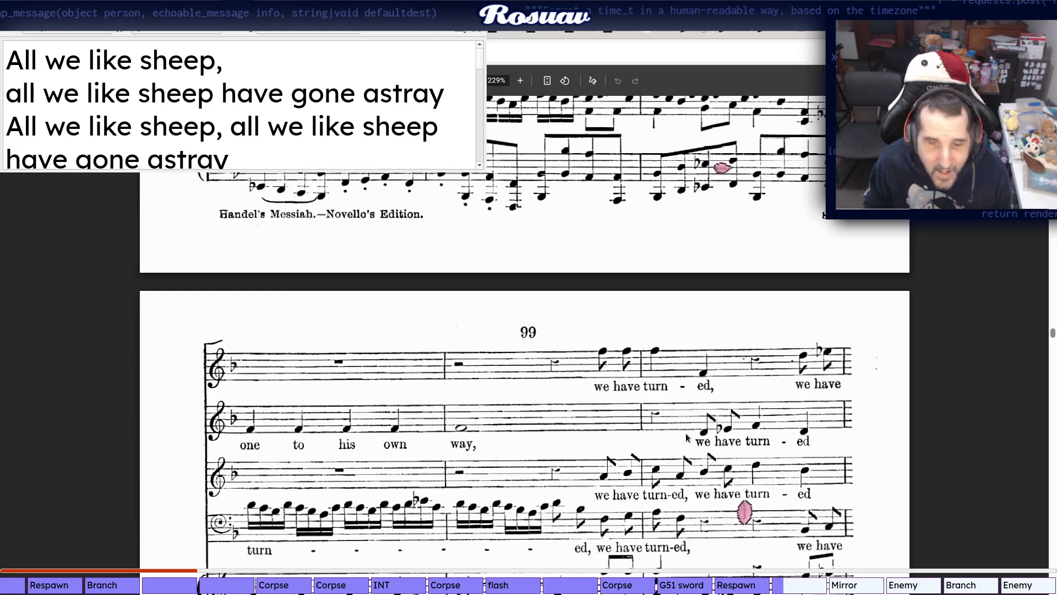
key(alt+Tab)
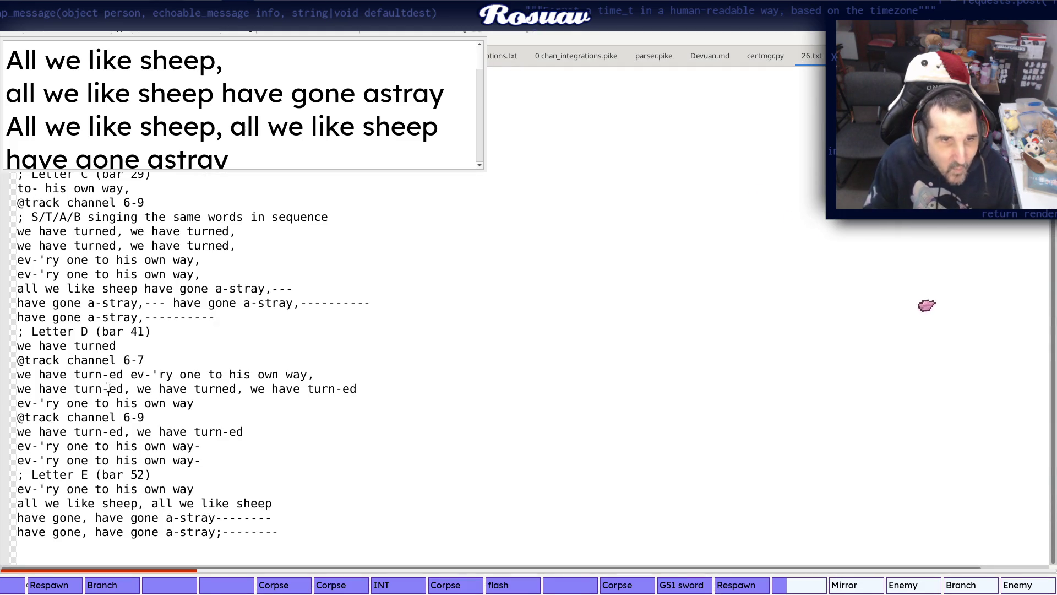
key(alt+Tab)
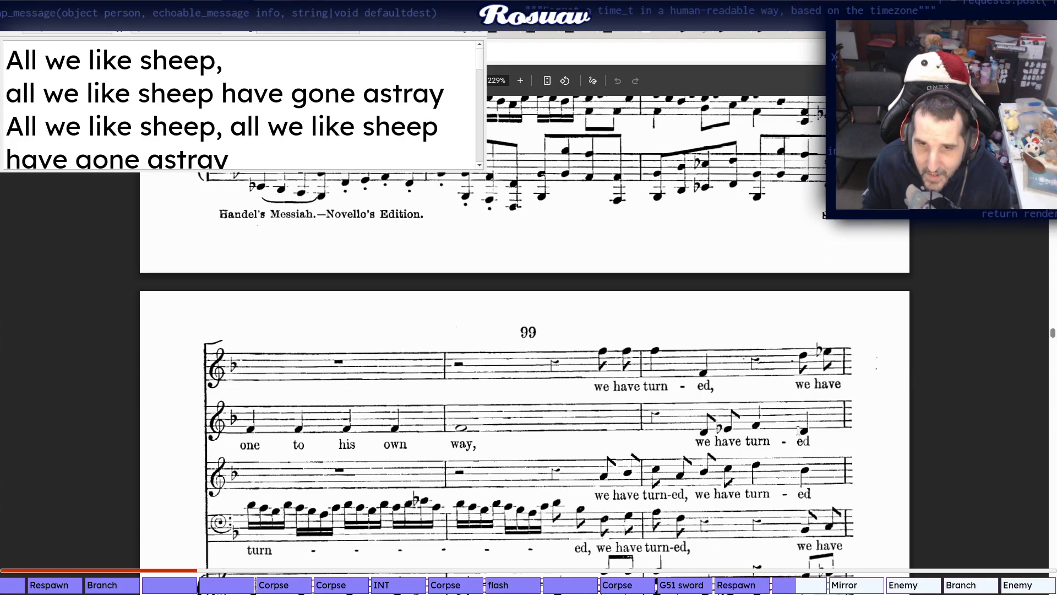
key(alt+Tab)
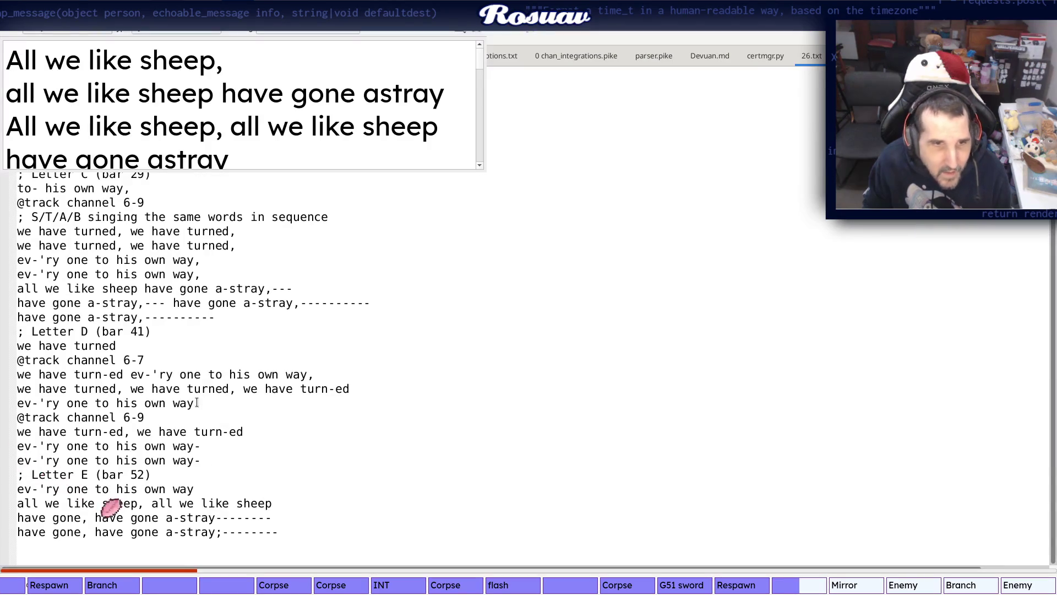
key(alt+Tab)
scroll(290, 431, down, 3)
scroll(289, 430, down, 2)
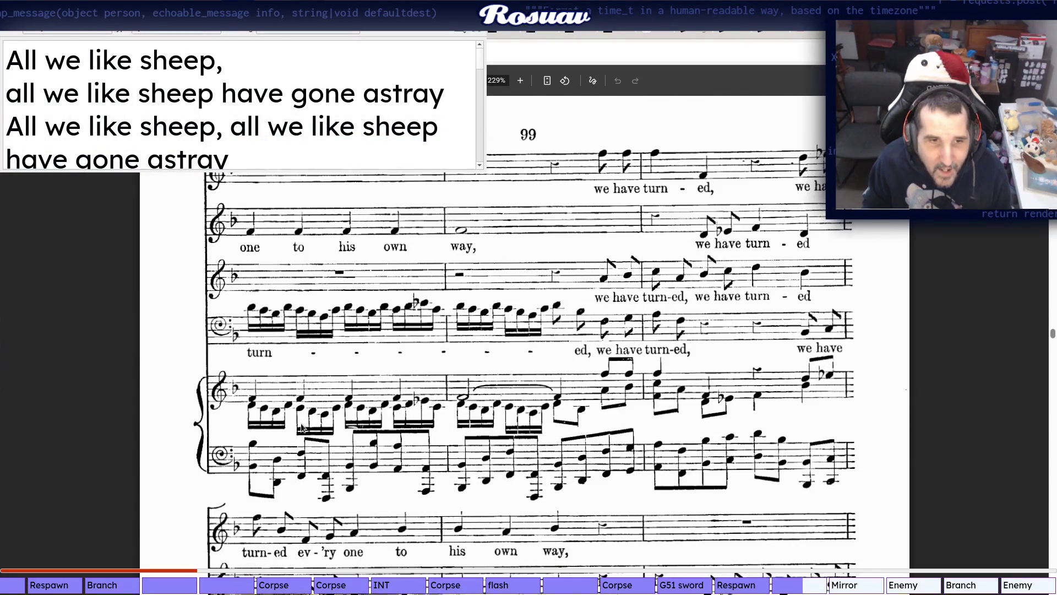
scroll(292, 430, down, 2)
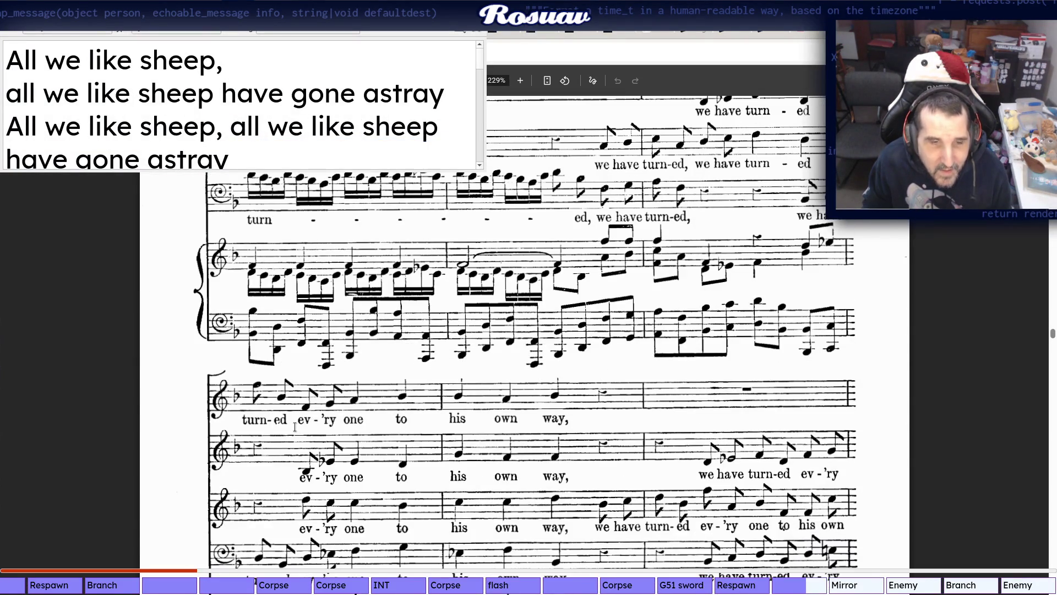
key(alt+Tab)
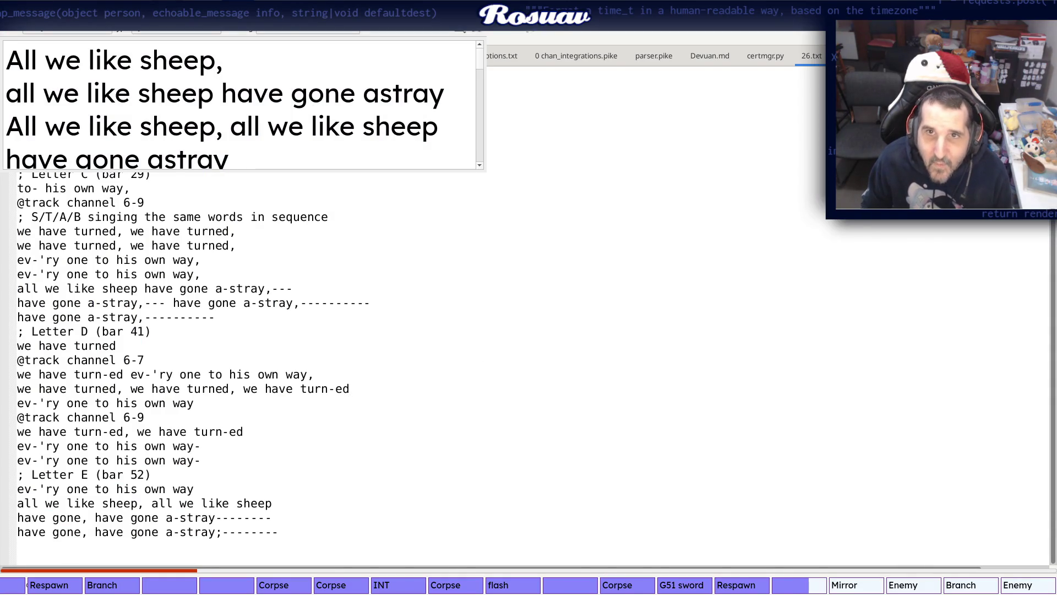
key(alt+Tab)
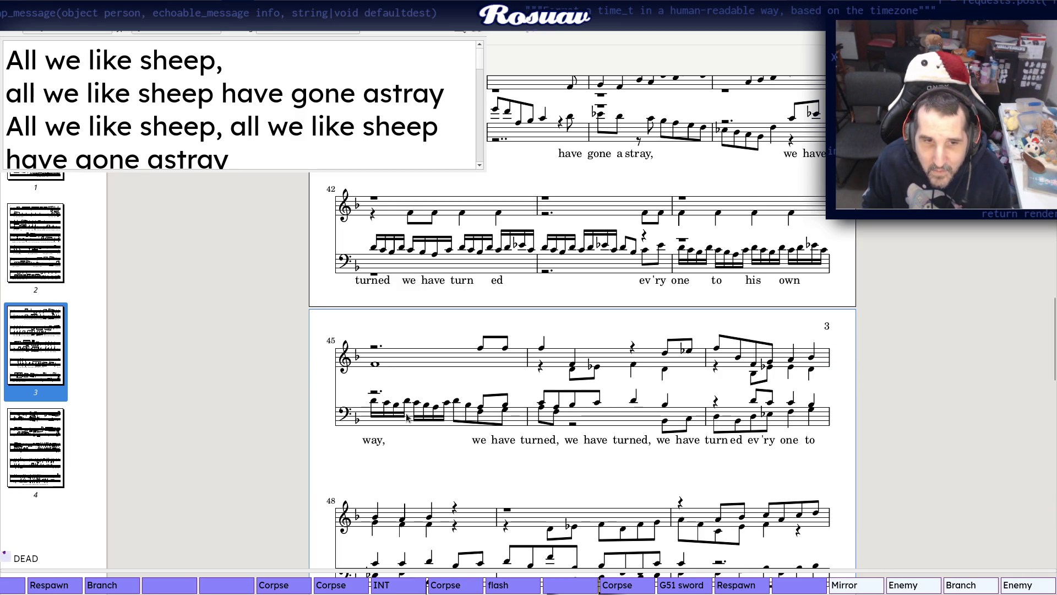
scroll(407, 397, down, 3)
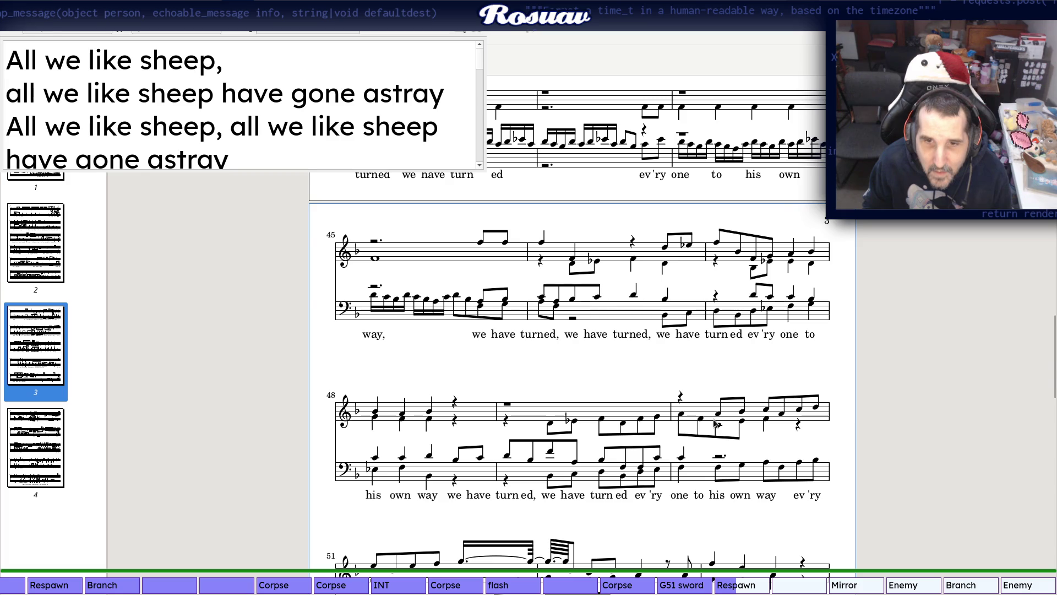
Check bars 45–53 against the lyrics, then bring up the MessiahKaraoke folder
key(alt+Tab)
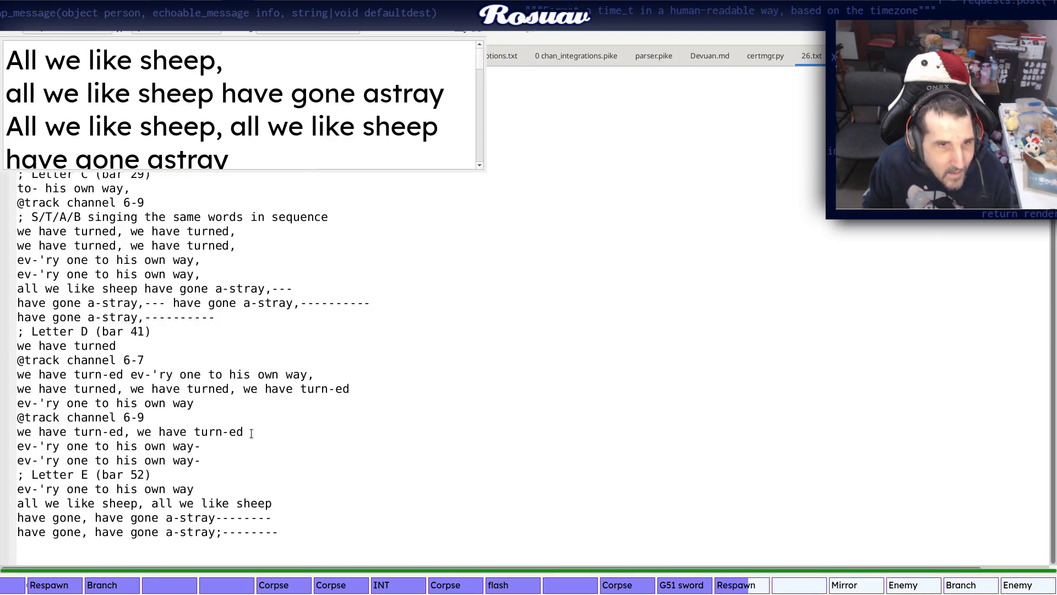
key(alt+Tab)
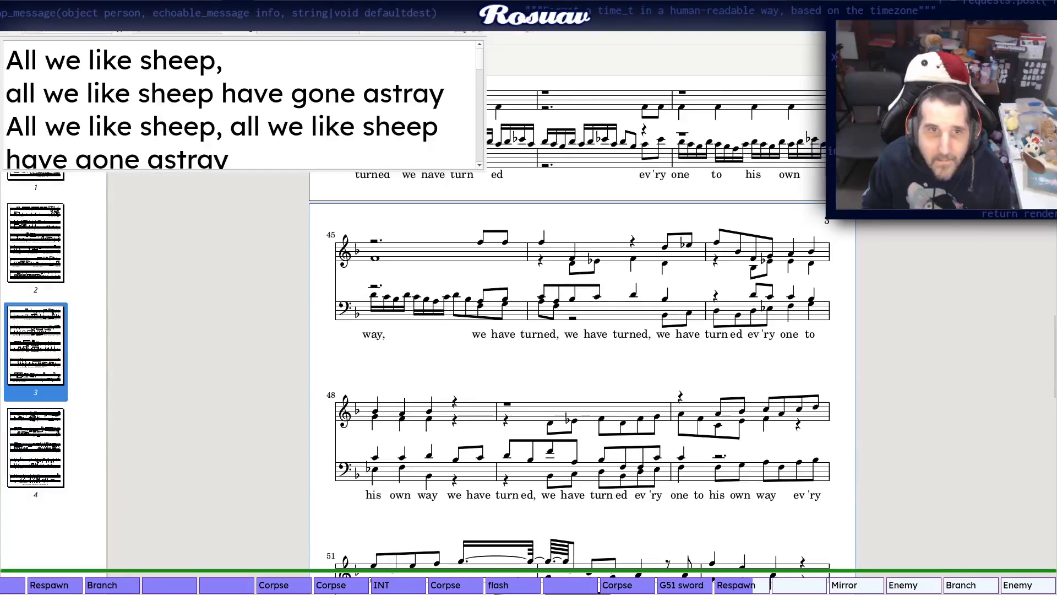
scroll(653, 426, down, 3)
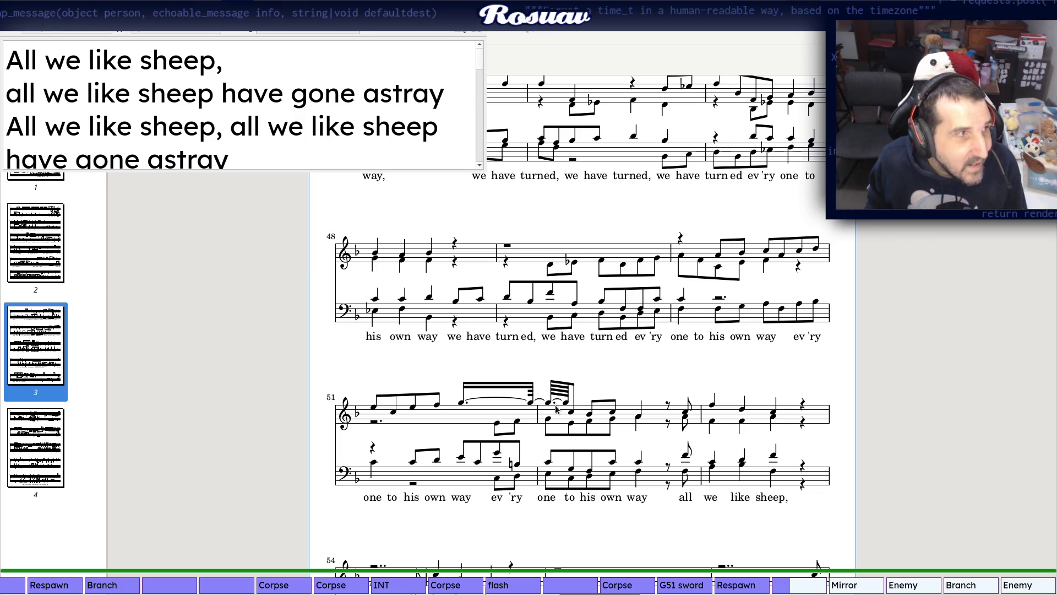
scroll(656, 278, up, 3)
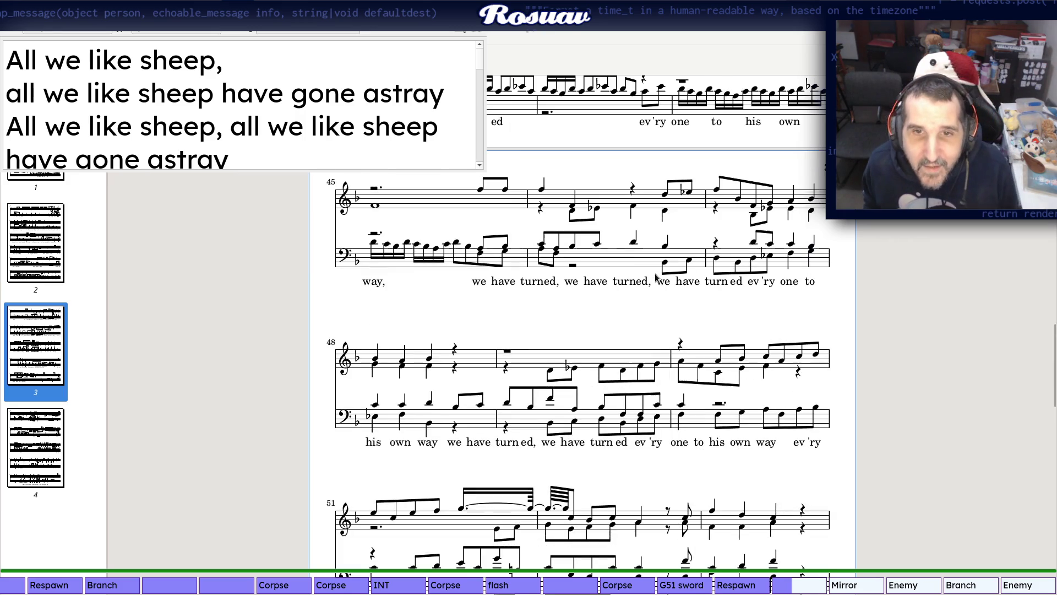
scroll(656, 278, up, 2)
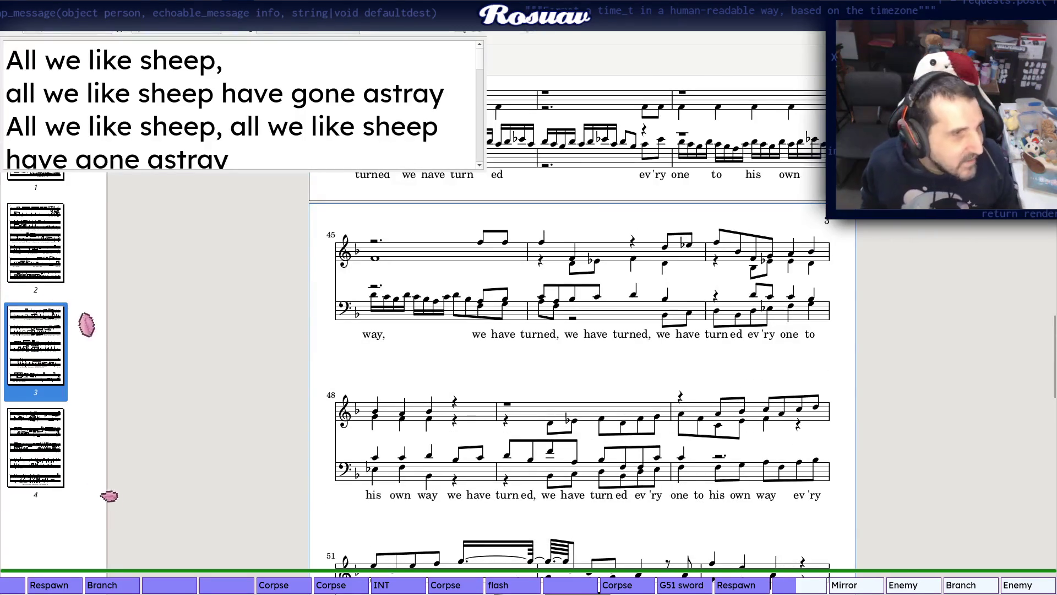
key(alt+Tab)
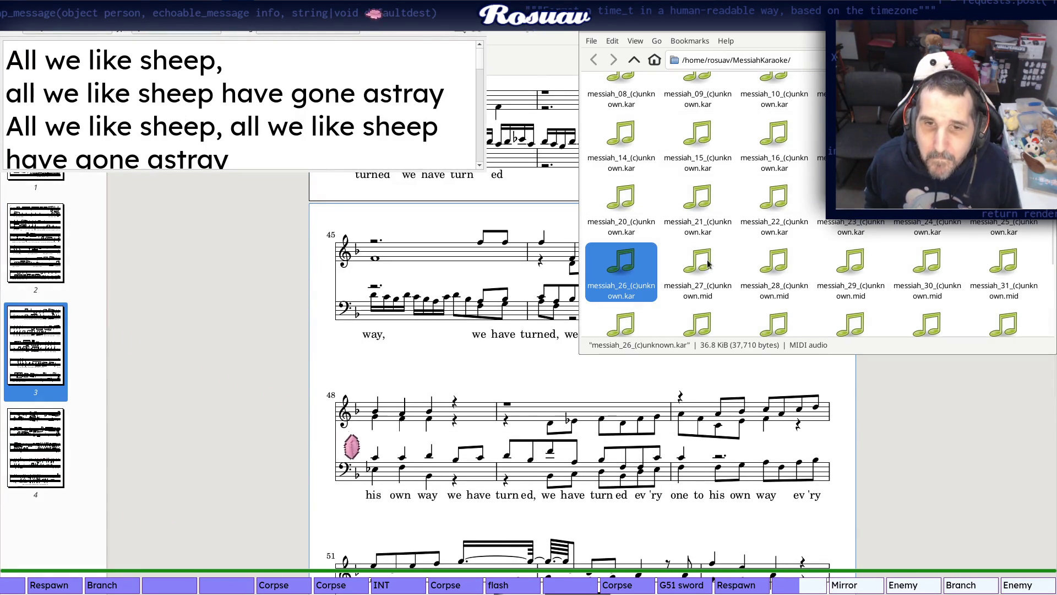
Play karaoke track 26 through the Letter E lines alongside the score, then return to the lyrics file
double_click(635, 279)
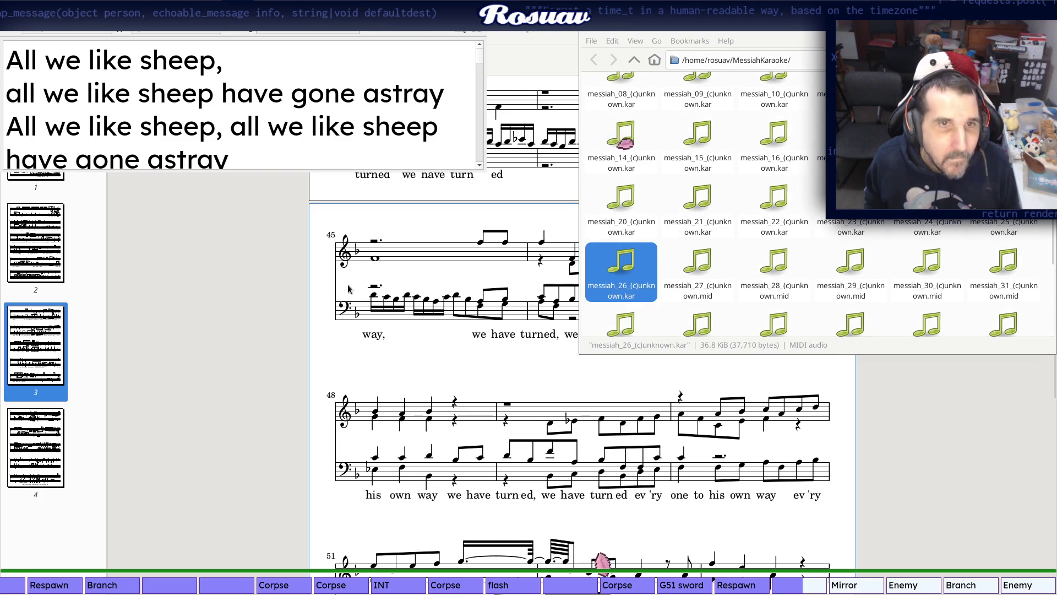
key(alt+Tab)
scroll(838, 256, up, 10)
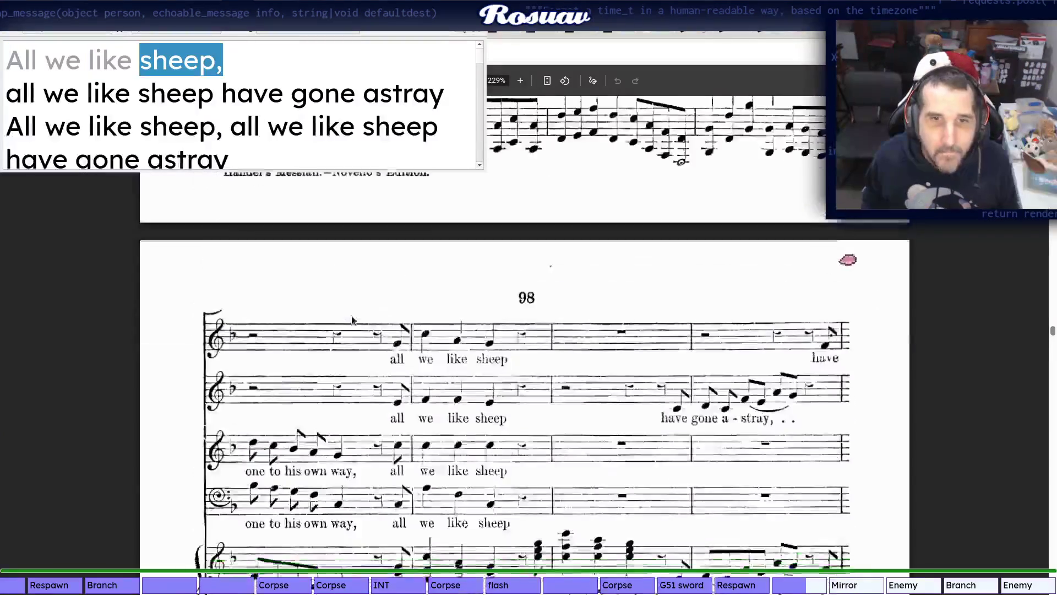
scroll(350, 315, up, 5)
scroll(351, 316, up, 5)
scroll(351, 316, up, 5)
scroll(351, 316, up, 5)
scroll(351, 316, up, 5)
scroll(356, 313, up, 5)
scroll(365, 304, up, 3)
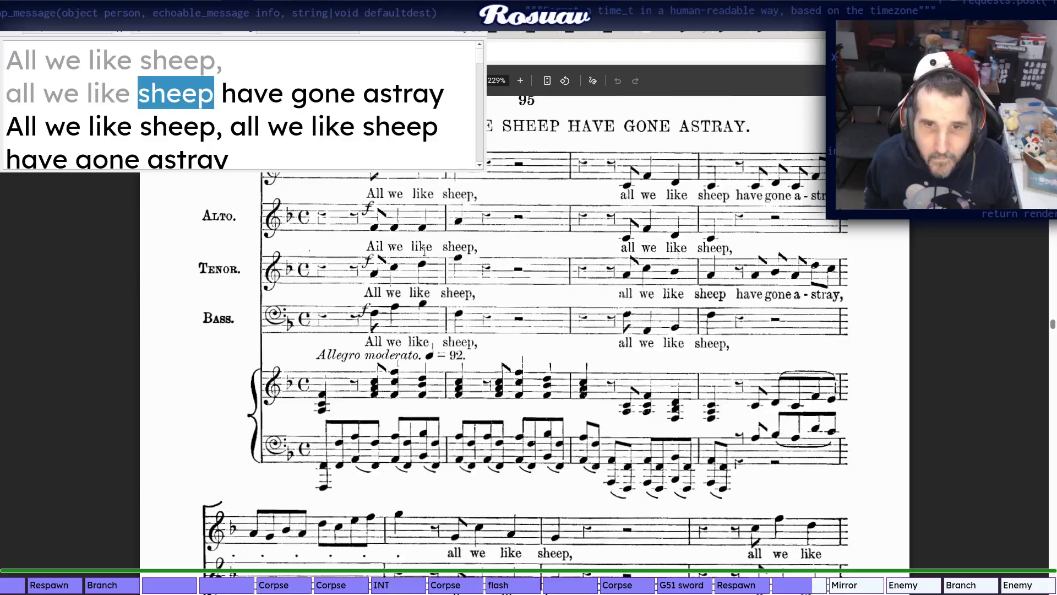
scroll(196, 429, down, 2)
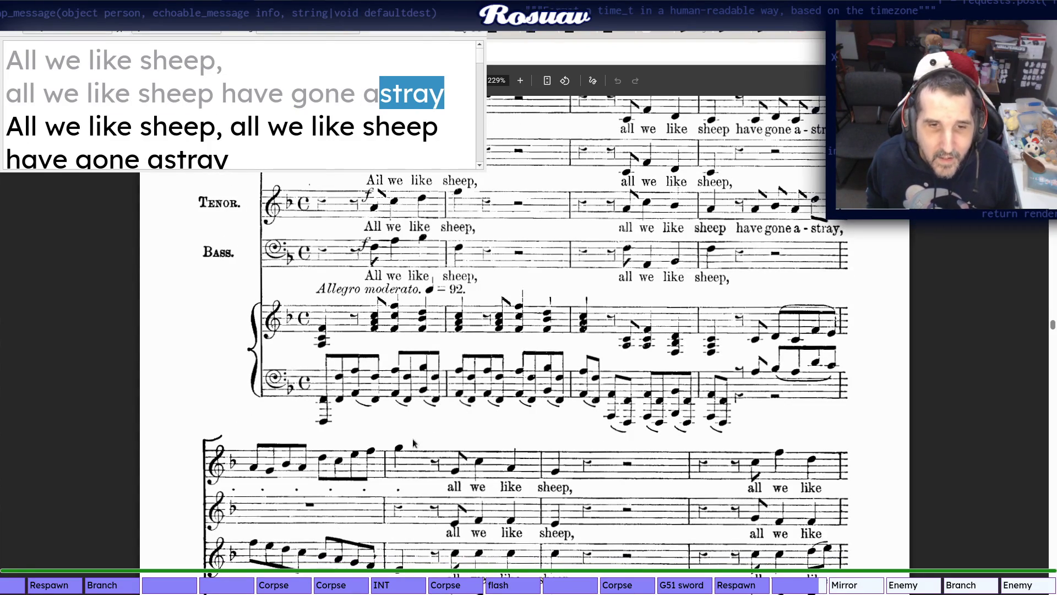
scroll(428, 437, down, 4)
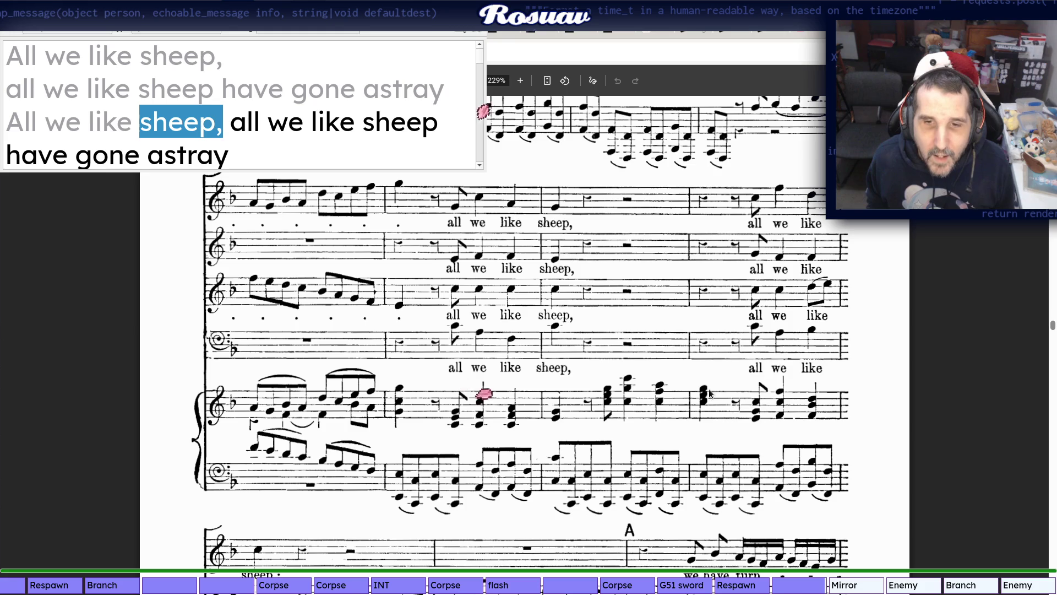
scroll(234, 379, down, 3)
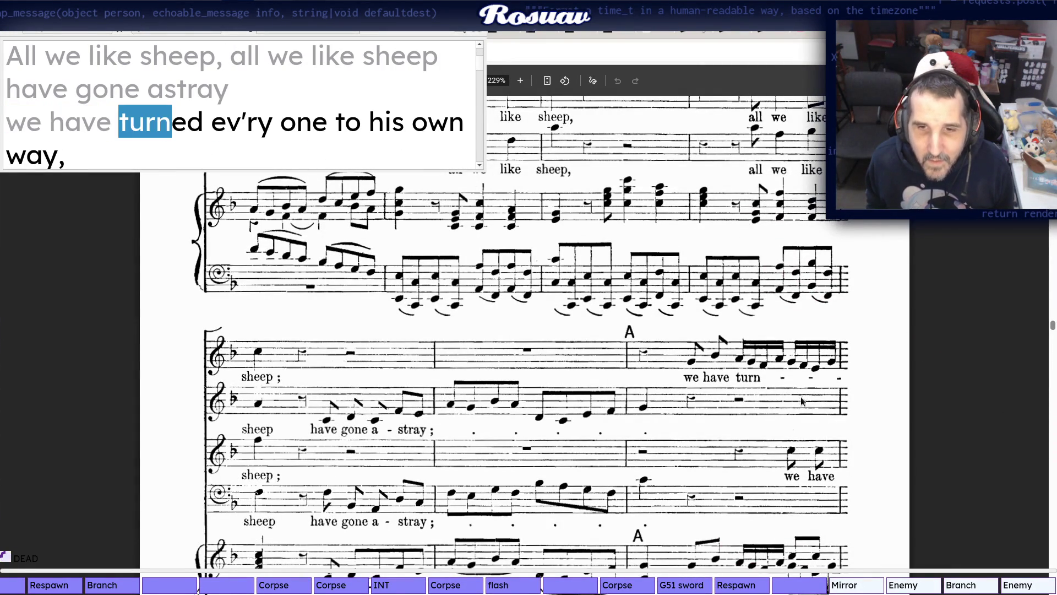
scroll(381, 428, down, 4)
scroll(381, 429, down, 3)
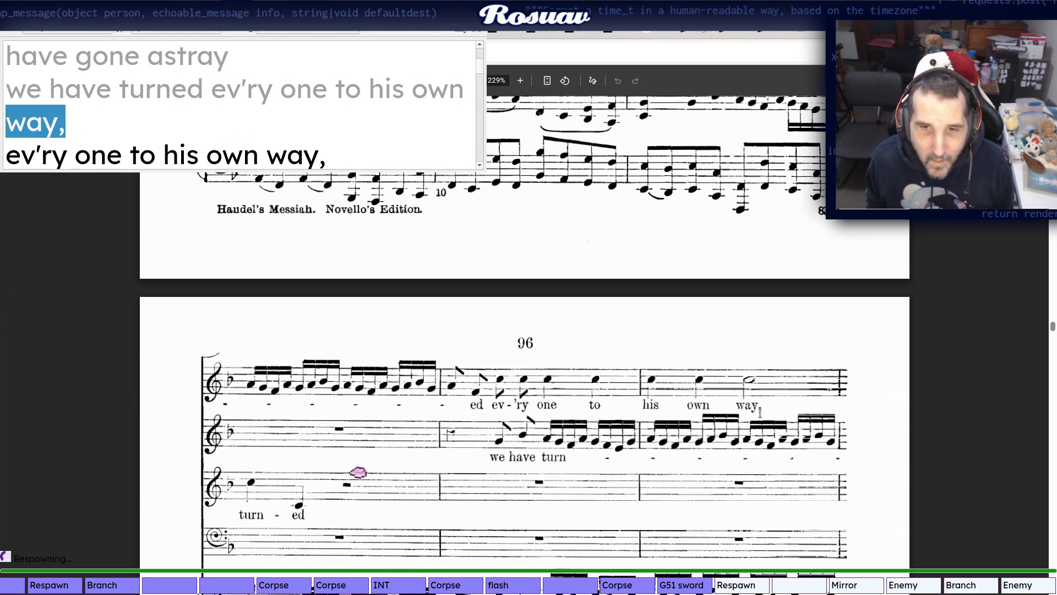
scroll(714, 383, down, 3)
scroll(496, 406, down, 1)
scroll(496, 406, down, 1)
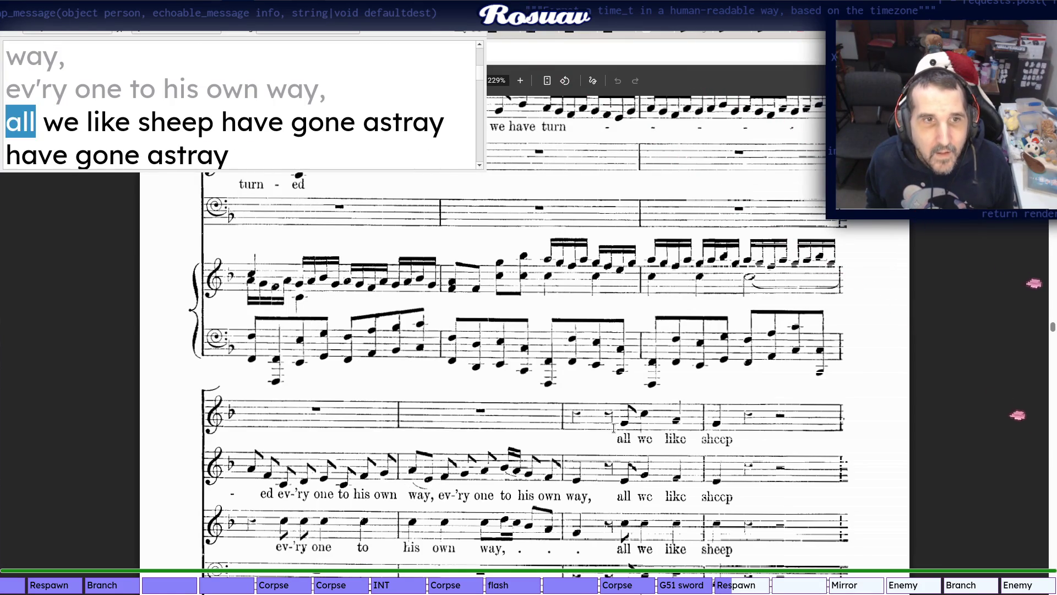
scroll(624, 401, down, 2)
scroll(290, 453, down, 1)
scroll(291, 452, down, 1)
scroll(291, 453, down, 1)
scroll(290, 444, down, 1)
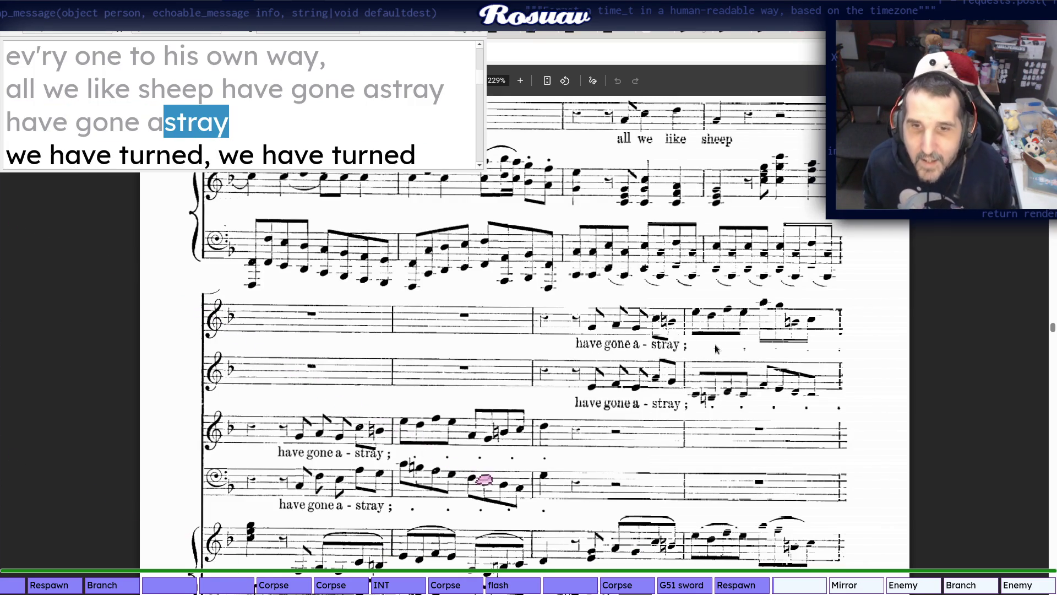
scroll(321, 487, down, 1)
scroll(321, 487, down, 3)
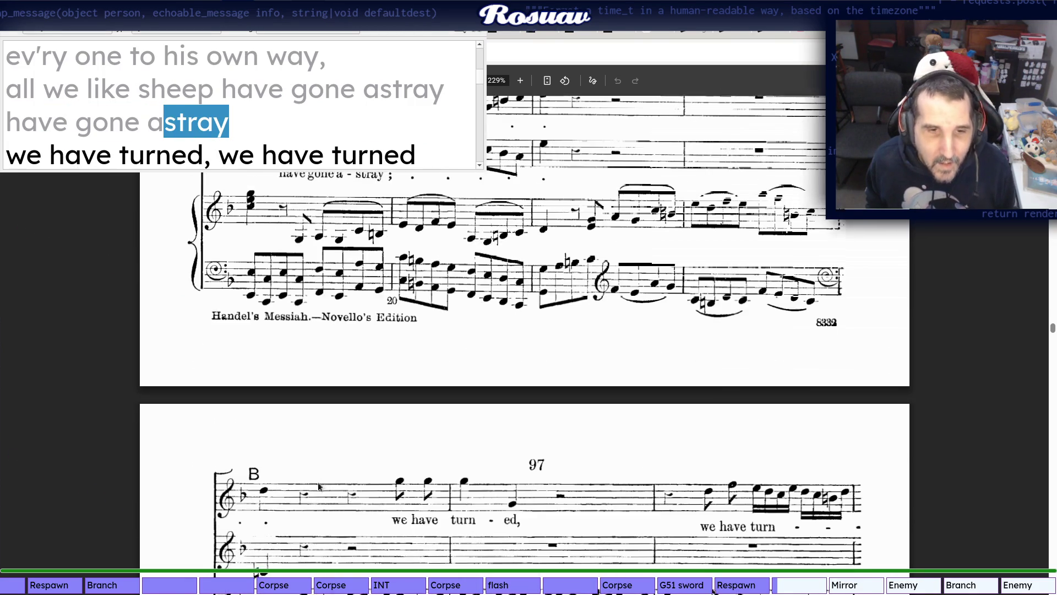
scroll(320, 487, down, 3)
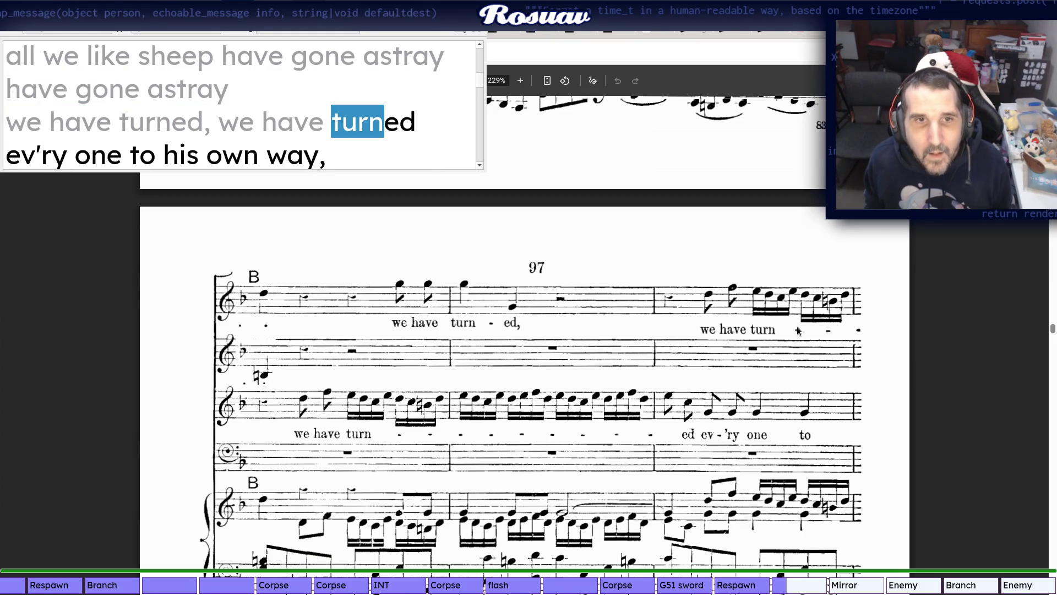
scroll(794, 308, down, 1)
scroll(769, 315, down, 1)
scroll(586, 305, down, 1)
scroll(217, 402, down, 1)
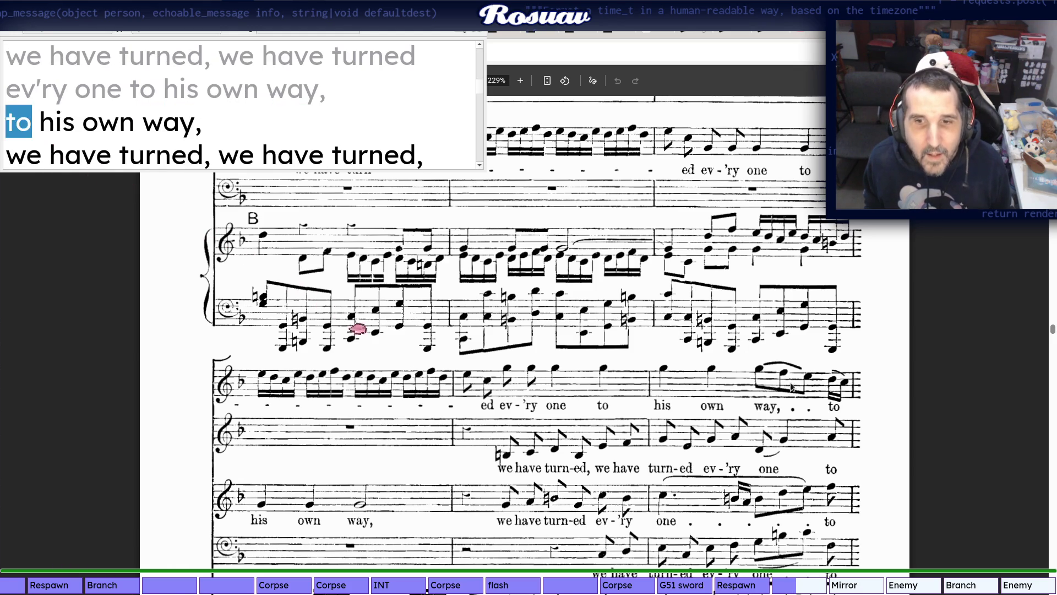
scroll(582, 347, down, 1)
scroll(479, 327, down, 2)
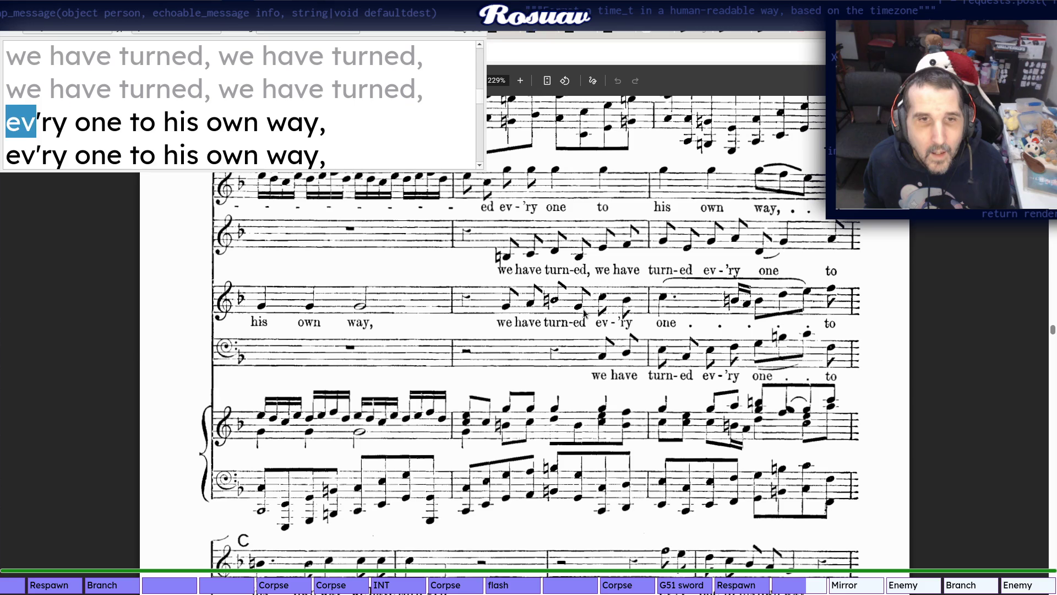
scroll(583, 315, up, 1)
scroll(580, 314, down, 3)
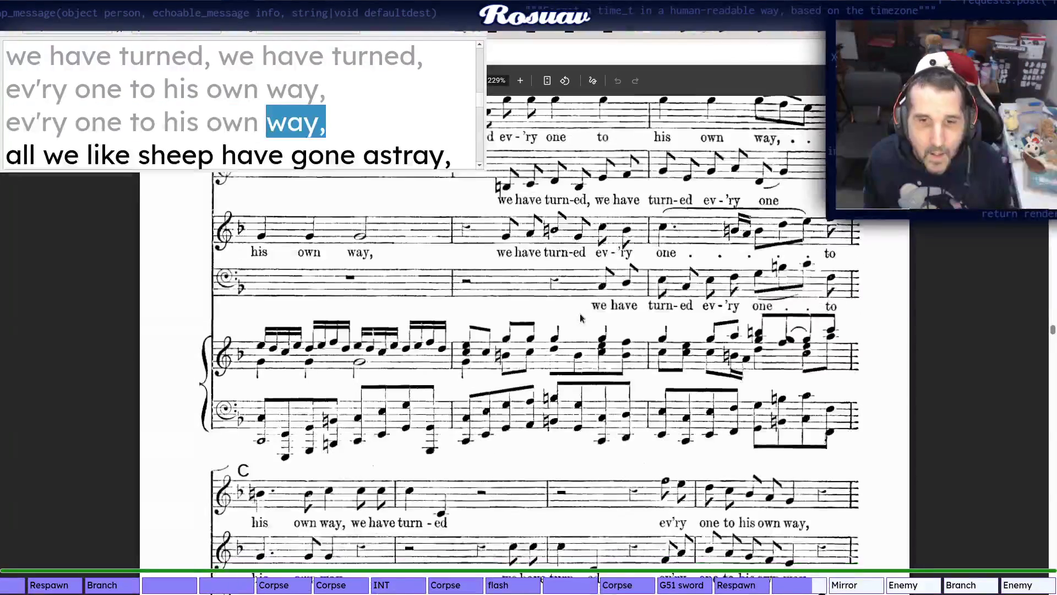
scroll(580, 317, down, 2)
scroll(581, 317, down, 2)
scroll(570, 331, down, 4)
scroll(532, 388, down, 8)
scroll(532, 387, down, 4)
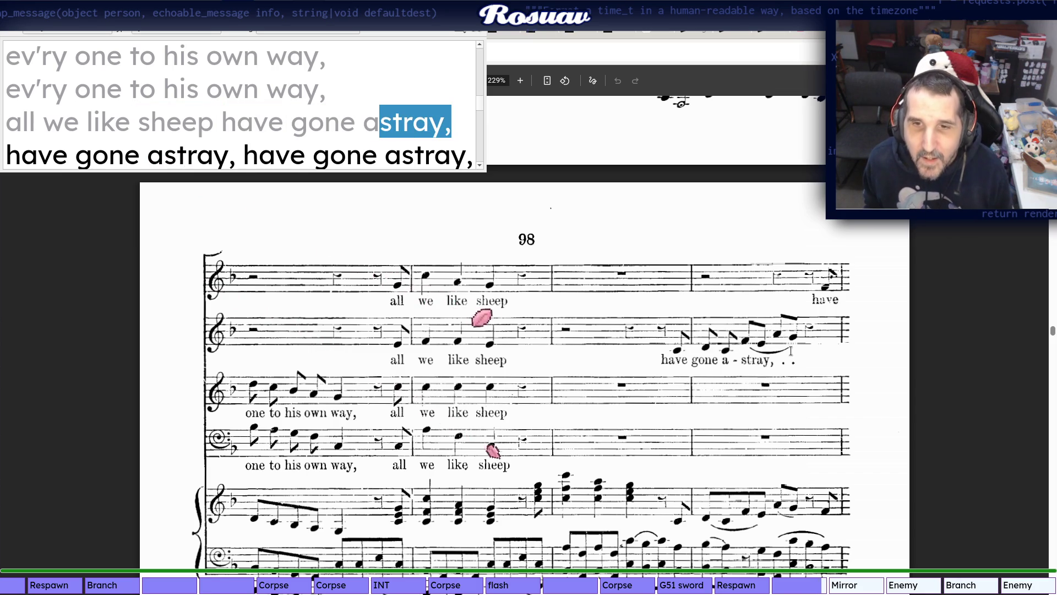
scroll(473, 374, down, 2)
scroll(474, 375, down, 4)
scroll(473, 375, down, 1)
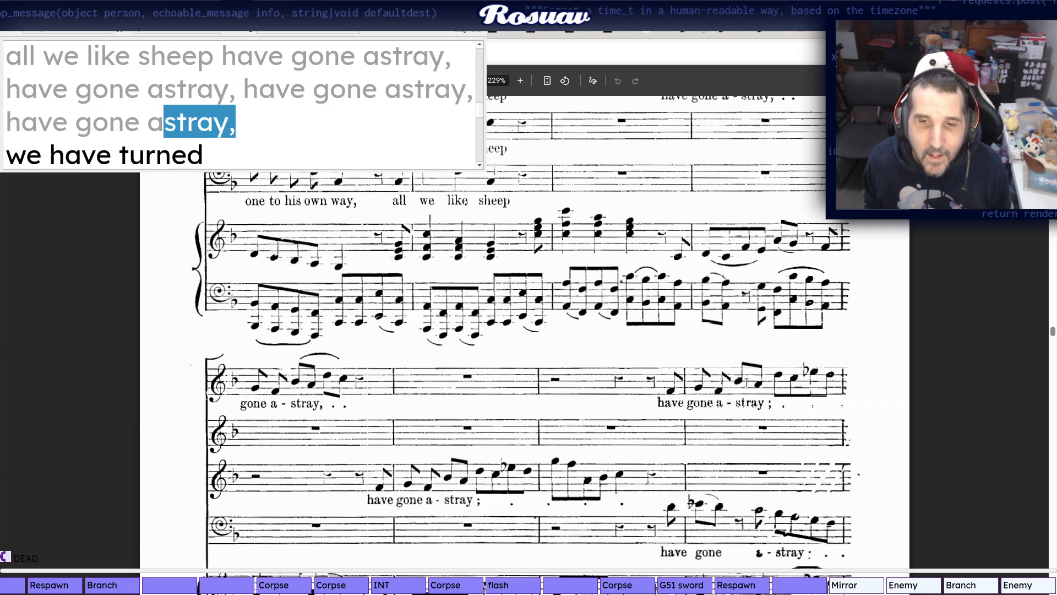
scroll(777, 336, down, 2)
scroll(778, 337, down, 3)
scroll(777, 336, down, 3)
scroll(269, 415, down, 2)
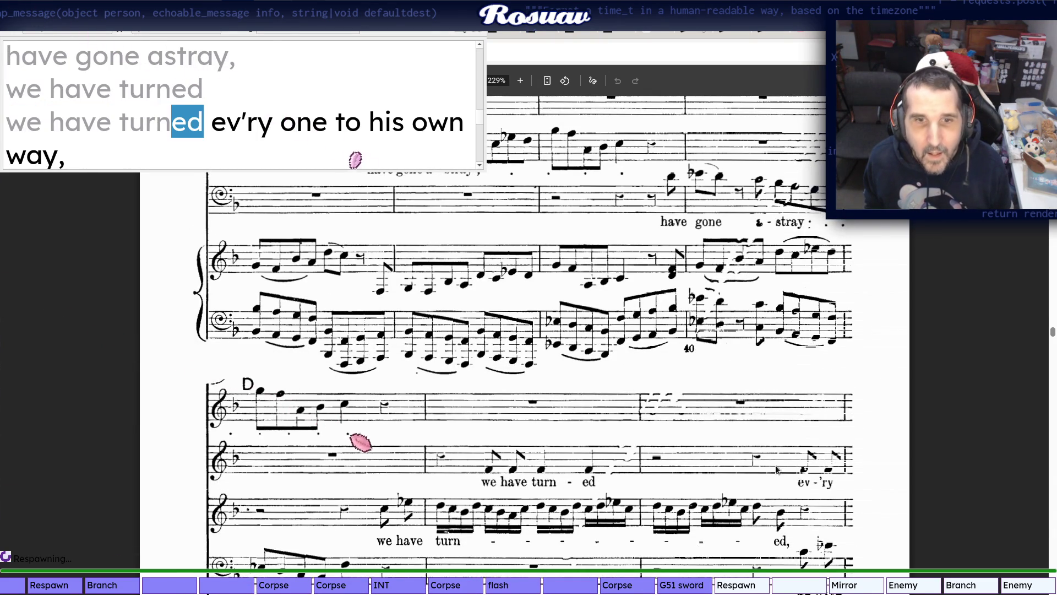
scroll(809, 482, down, 2)
scroll(810, 482, down, 5)
scroll(274, 435, down, 5)
scroll(355, 417, down, 1)
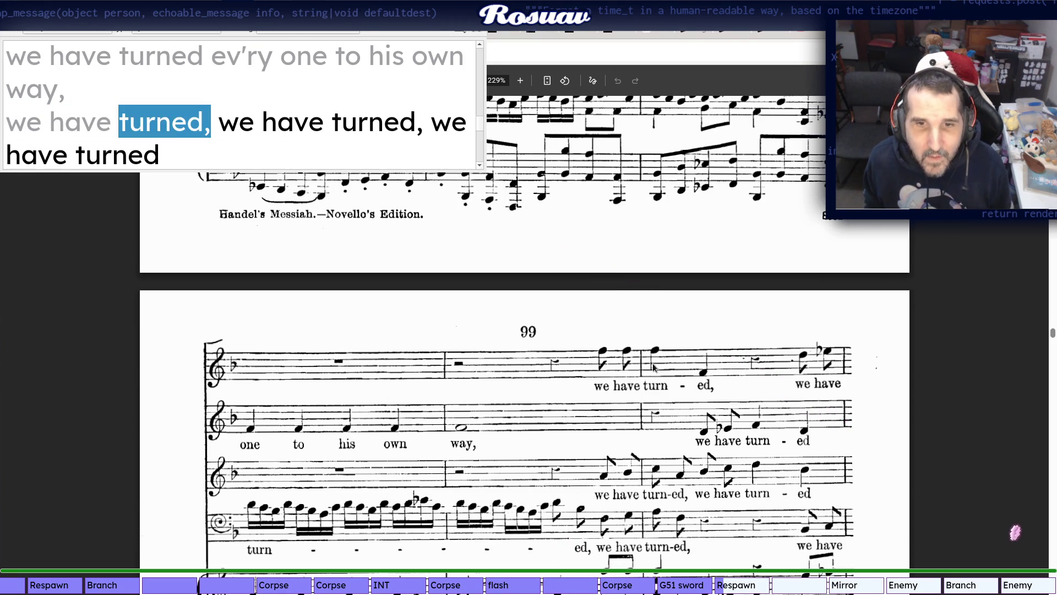
scroll(360, 467, down, 3)
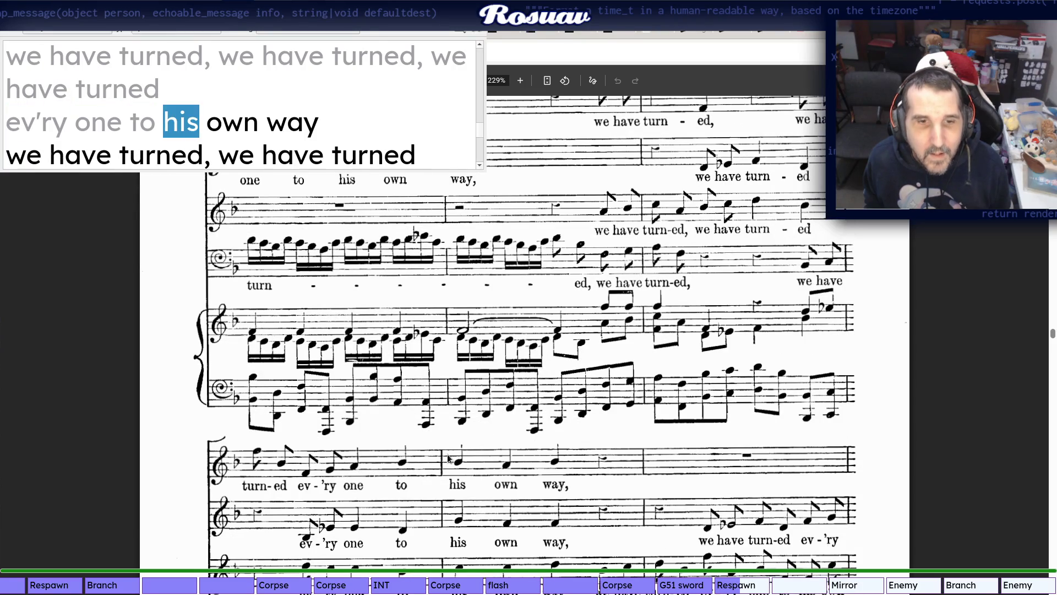
scroll(577, 477, down, 2)
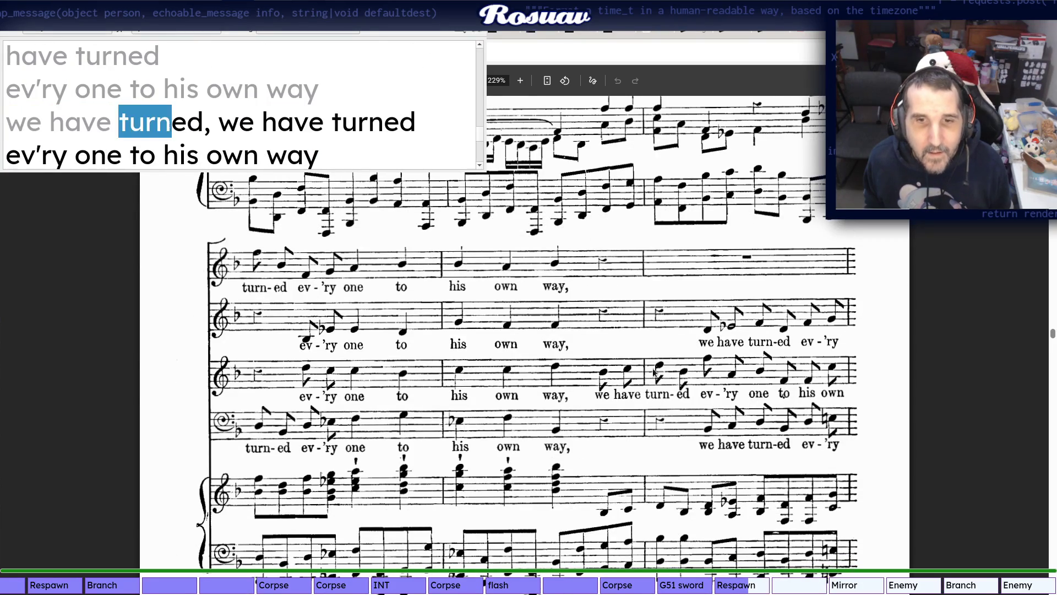
scroll(124, 368, down, 3)
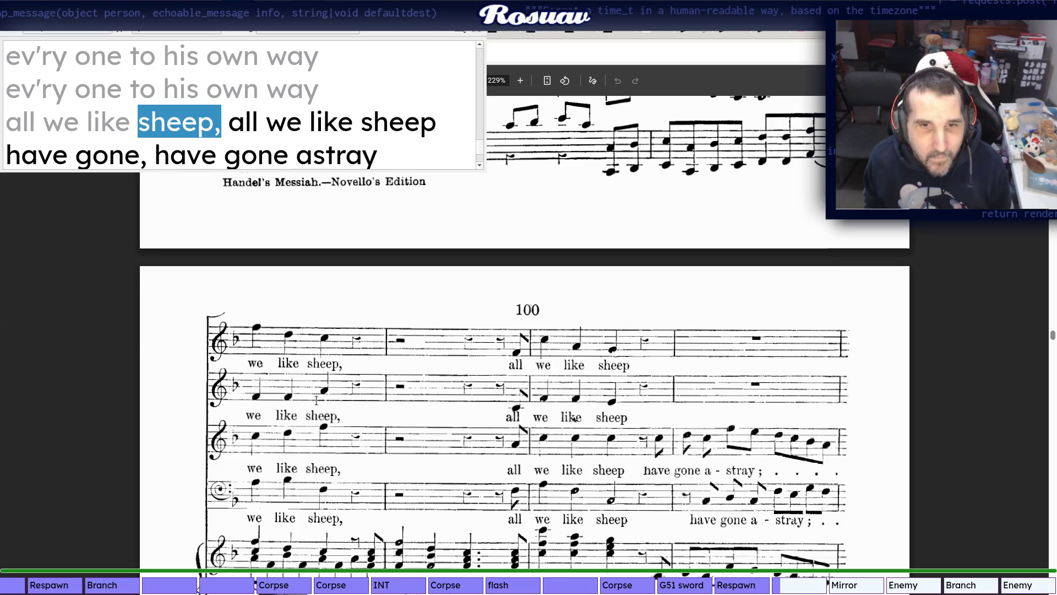
scroll(444, 255, down, 3)
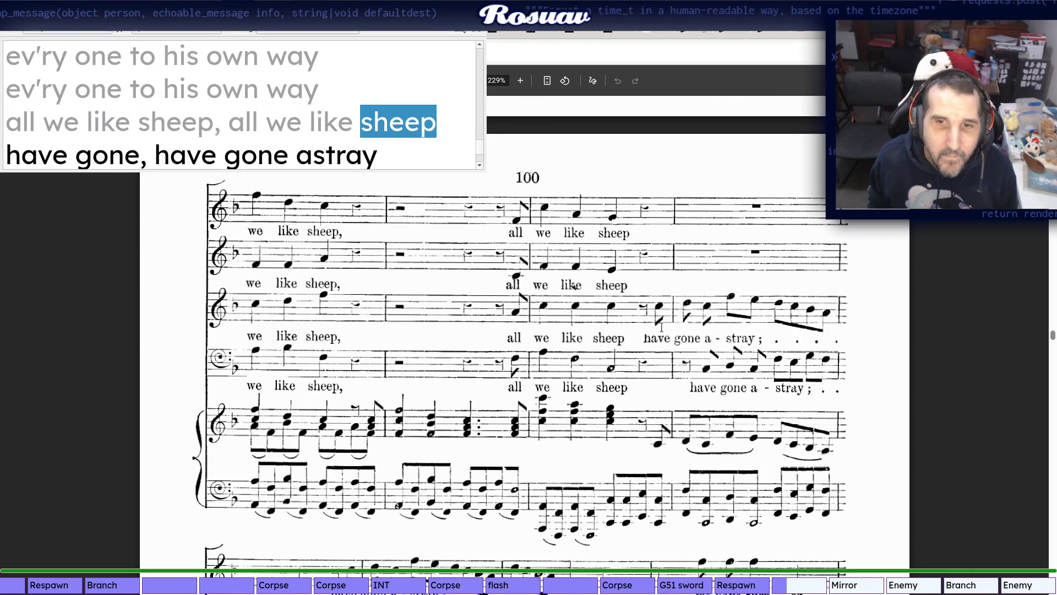
scroll(852, 323, down, 3)
scroll(579, 298, down, 2)
scroll(321, 272, down, 3)
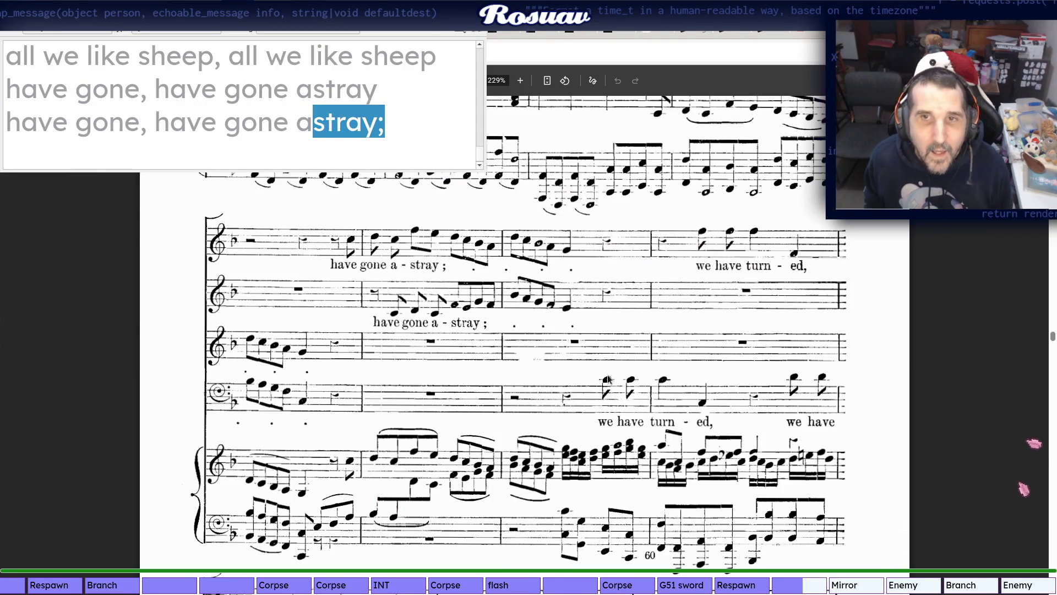
key(alt+Tab)
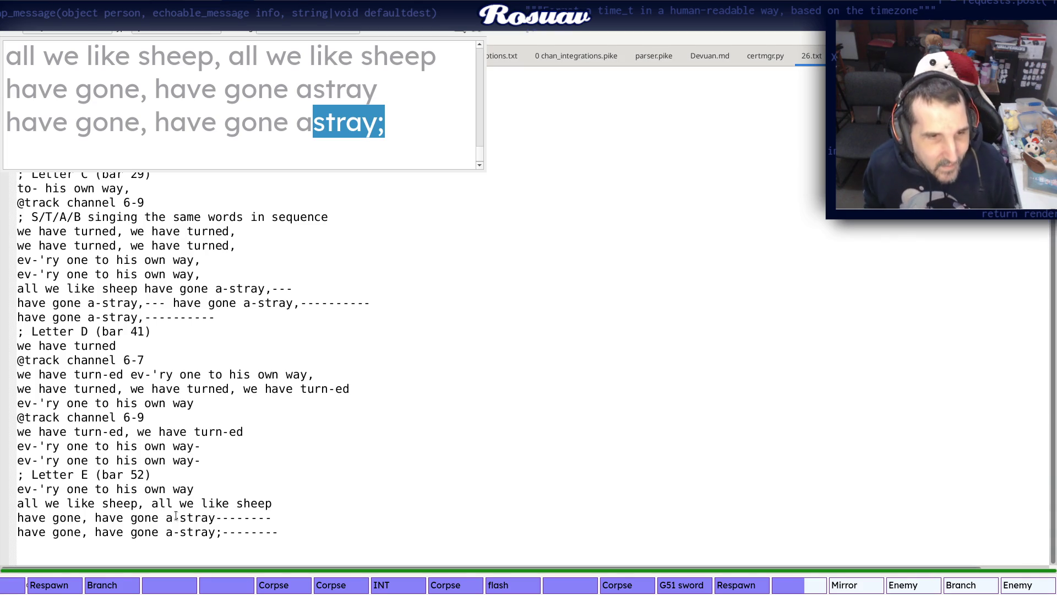
Begin a new last lyrics line with "we have", reading the score's "we have turn-ed" bars
key(alt+Tab)
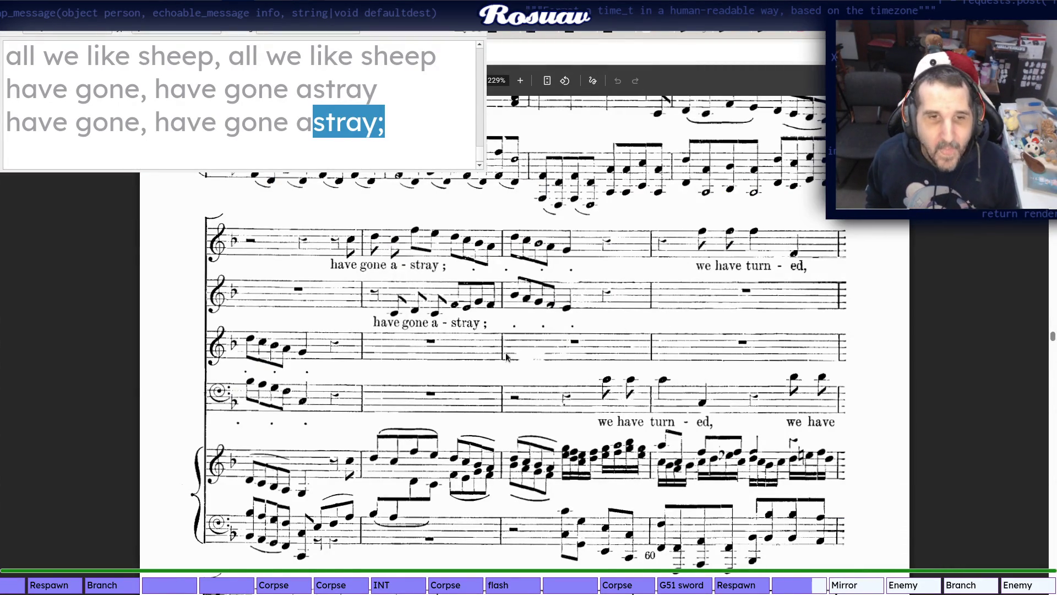
scroll(505, 358, up, 2)
scroll(505, 357, down, 2)
key(alt+Tab)
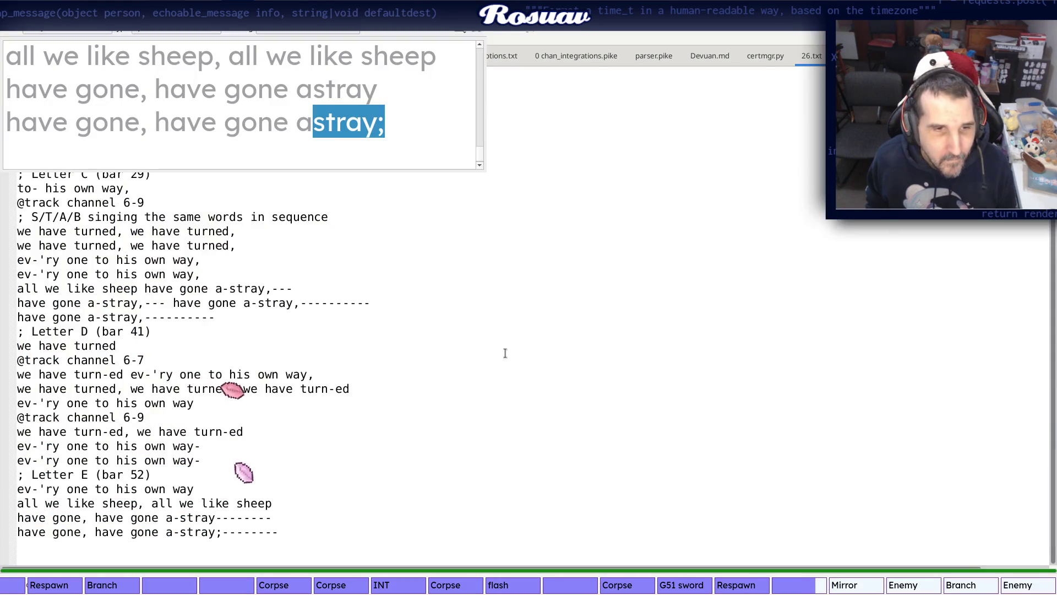
key(alt+Tab)
scroll(506, 356, down, 3)
scroll(506, 357, down, 3)
scroll(505, 357, down, 3)
scroll(506, 357, down, 3)
scroll(507, 356, down, 3)
scroll(449, 381, up, 2)
scroll(449, 381, down, 10)
scroll(449, 381, up, 5)
scroll(451, 384, up, 2)
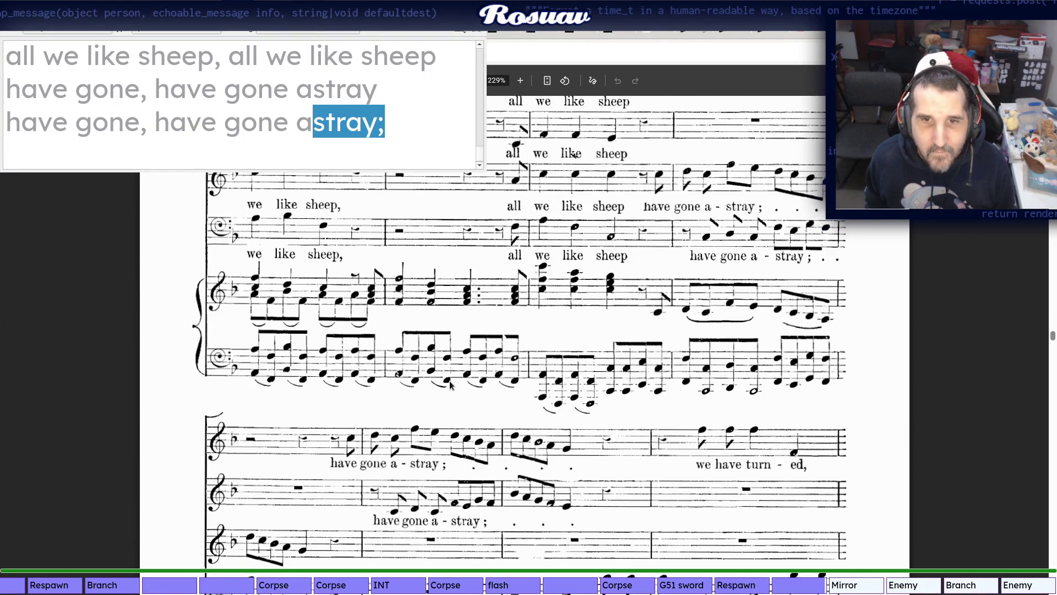
scroll(451, 384, up, 3)
scroll(450, 352, down, 6)
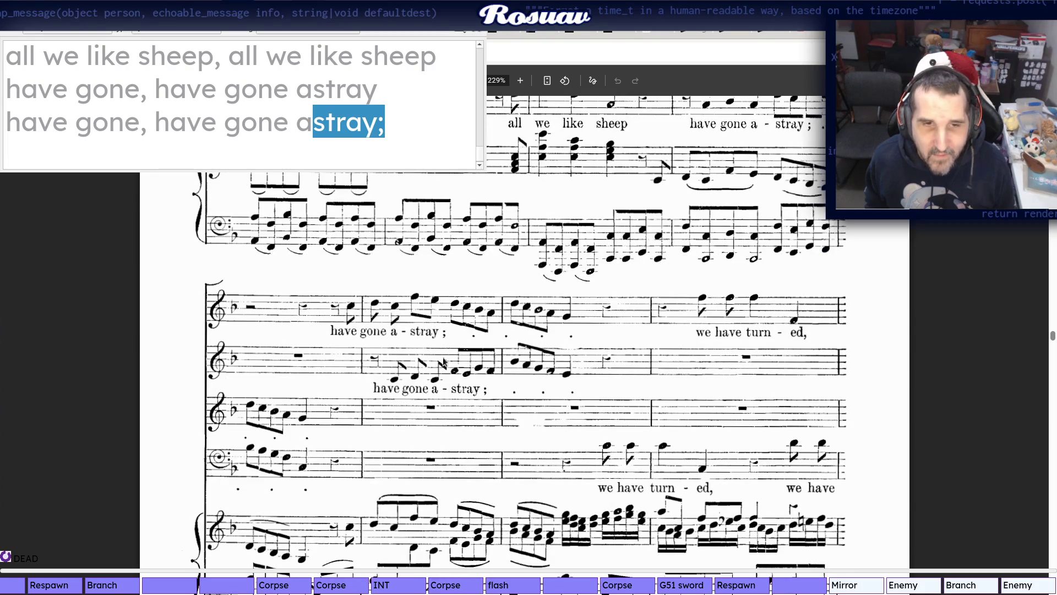
scroll(557, 351, down, 3)
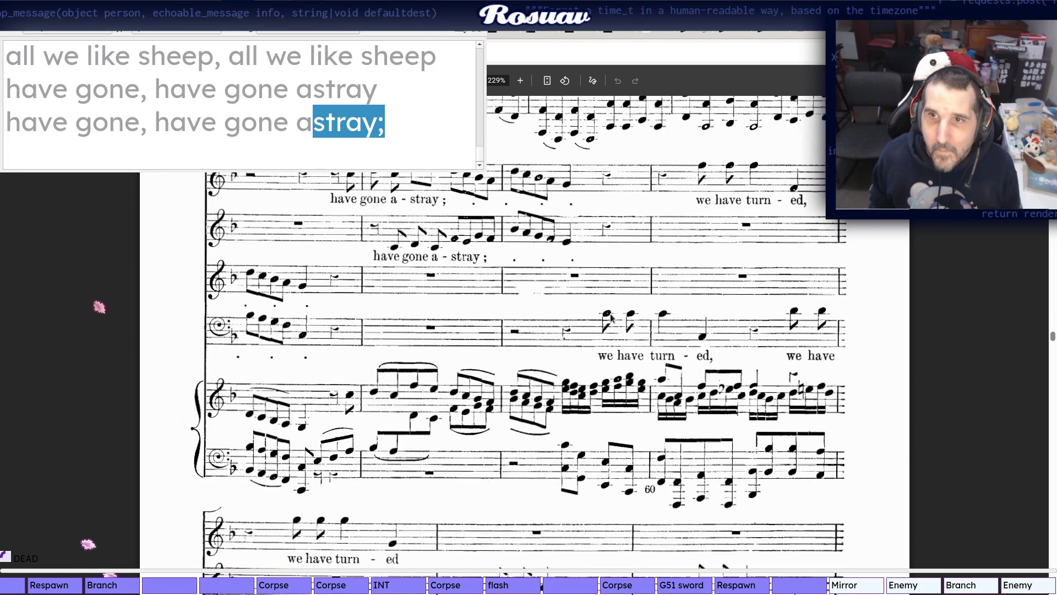
key(alt+Tab)
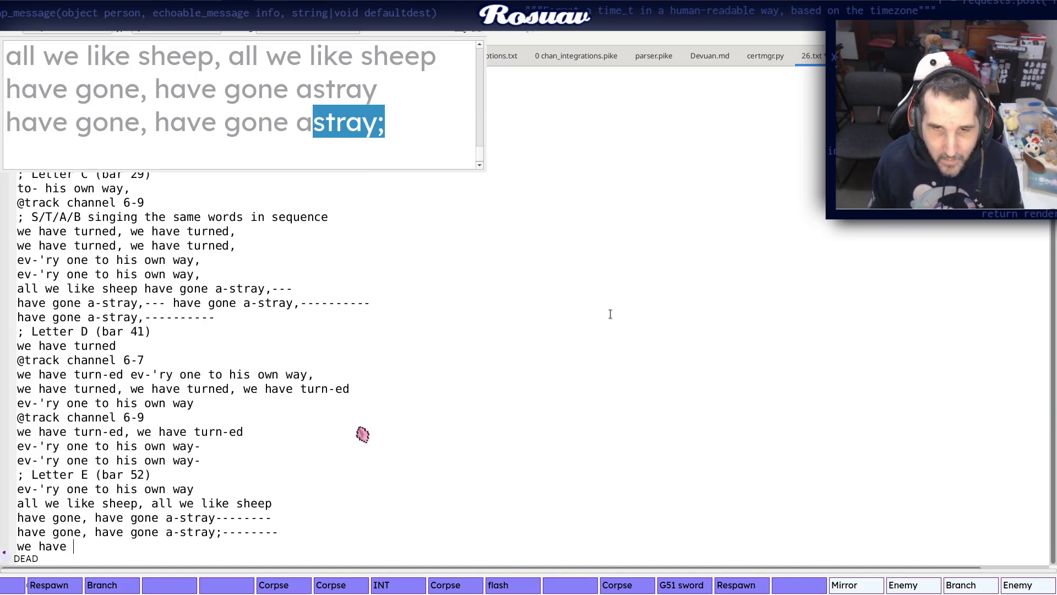
key(alt+Tab)
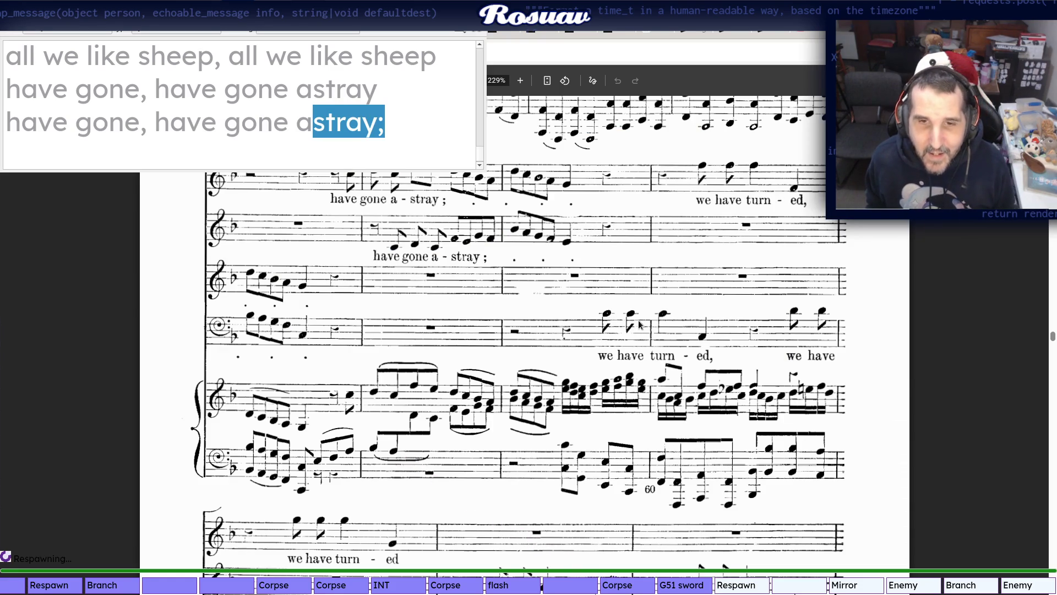
key(alt+Tab)
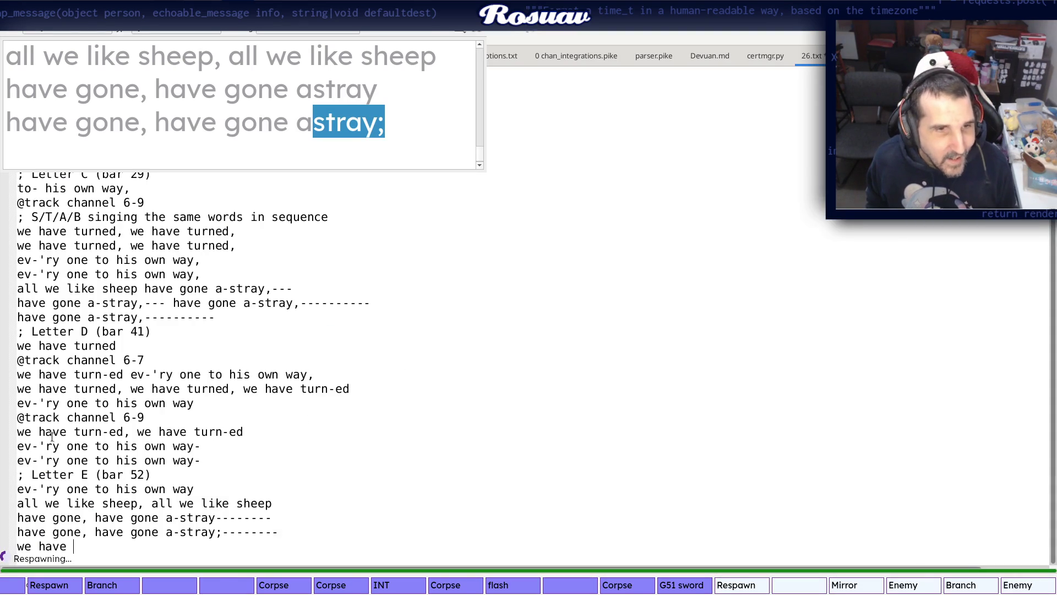
key(alt+Tab)
key(alt+Tab)
key(alt+Tab)
key(alt+Tab)
text(tur)
key(alt+Tab)
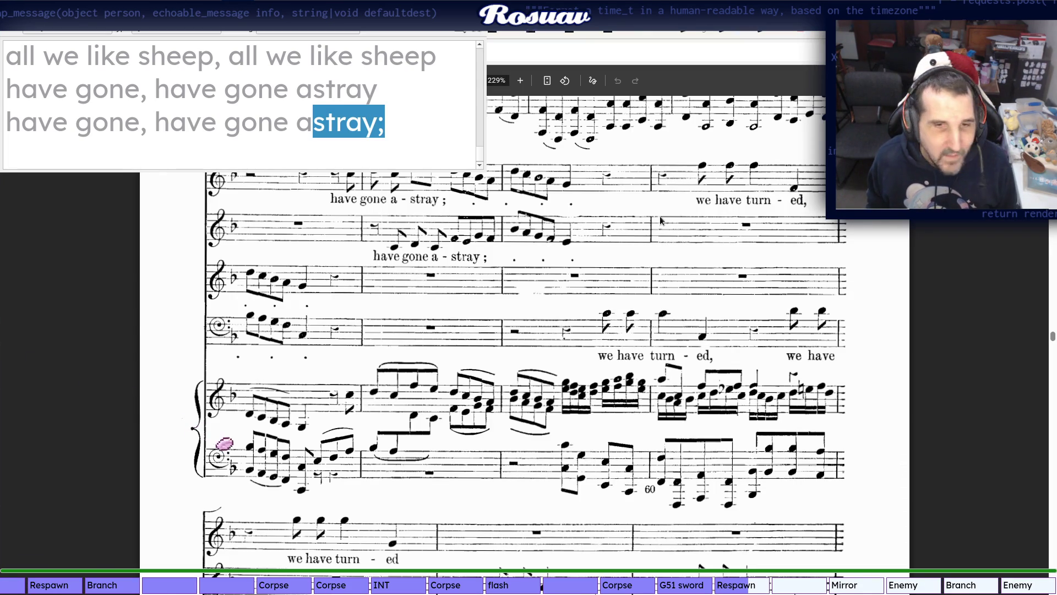
scroll(604, 303, down, 5)
scroll(604, 303, down, 5)
scroll(604, 303, down, 5)
scroll(604, 303, down, 5)
scroll(604, 303, down, 5)
scroll(604, 303, down, 5)
scroll(603, 303, down, 5)
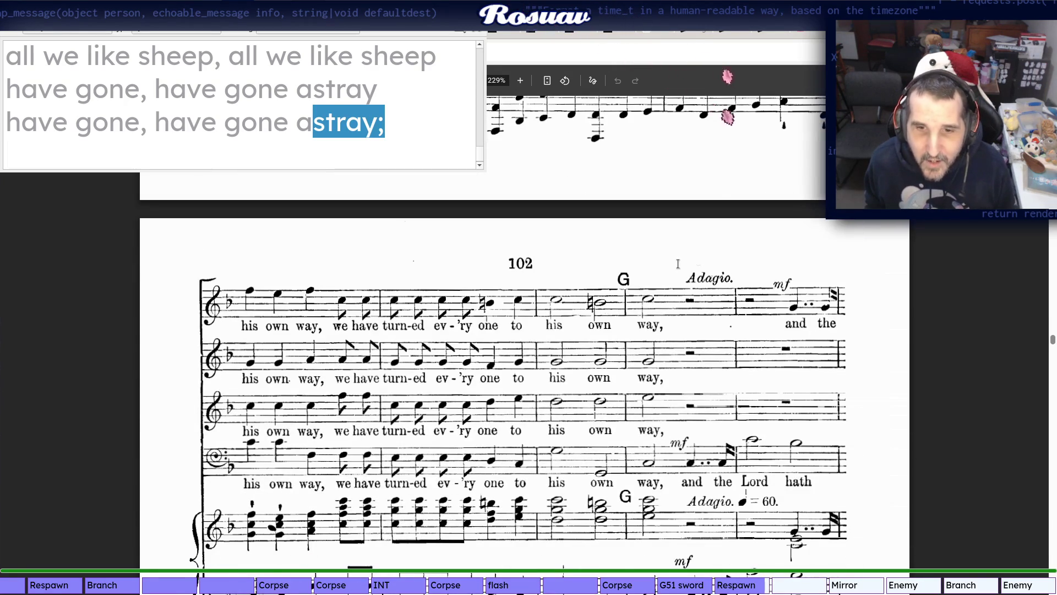
scroll(640, 282, down, 1)
scroll(677, 240, down, 2)
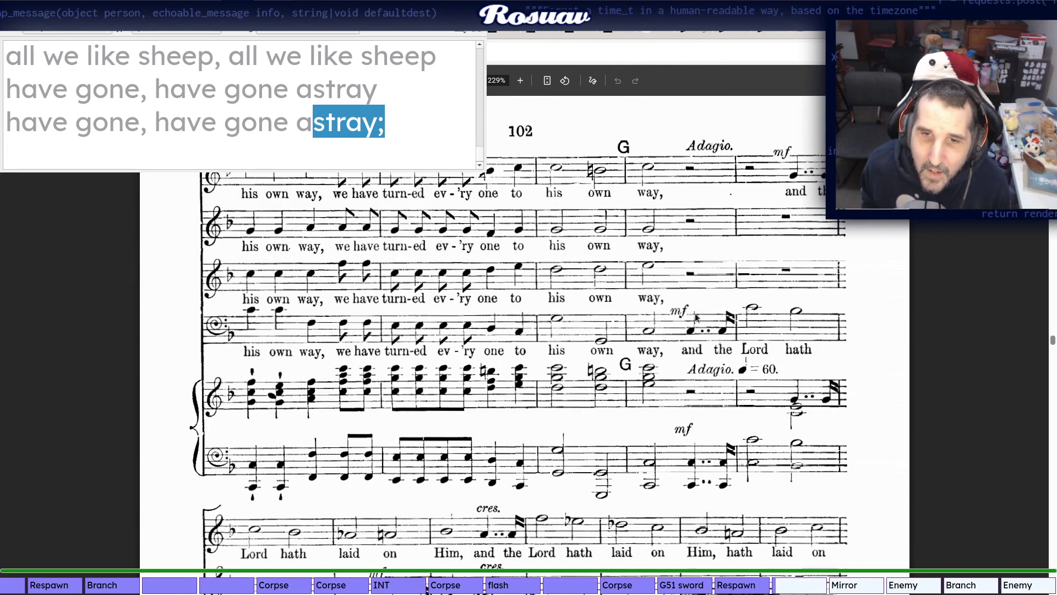
scroll(803, 310, down, 2)
scroll(743, 347, down, 1)
scroll(712, 362, up, 1)
scroll(712, 362, up, 1)
scroll(694, 369, up, 3)
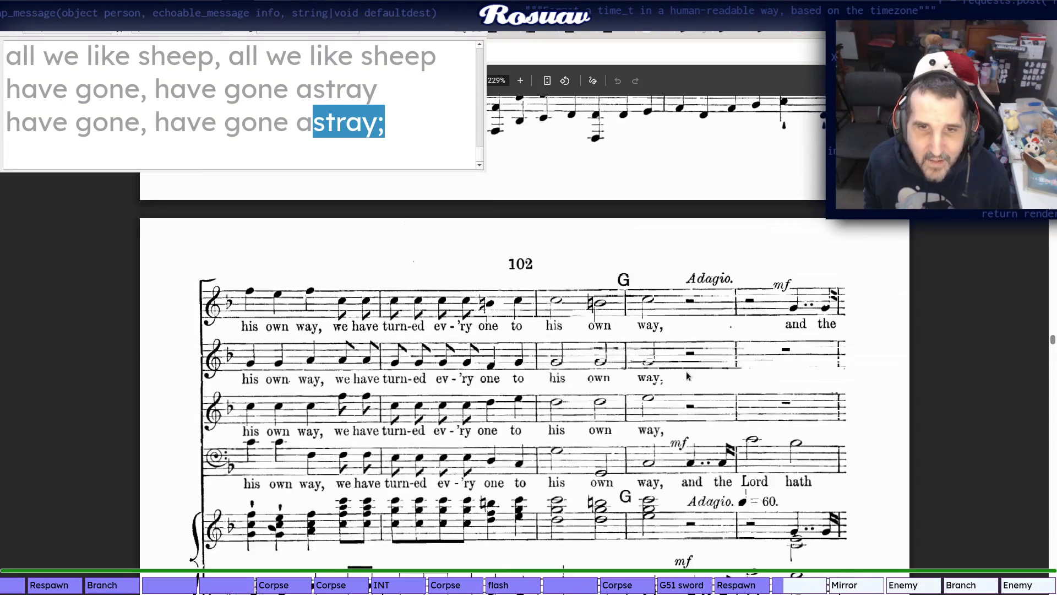
scroll(636, 330, up, 1)
scroll(619, 374, up, 2)
scroll(617, 378, up, 2)
scroll(618, 382, up, 2)
scroll(617, 378, up, 2)
scroll(617, 379, up, 1)
scroll(617, 379, up, 1)
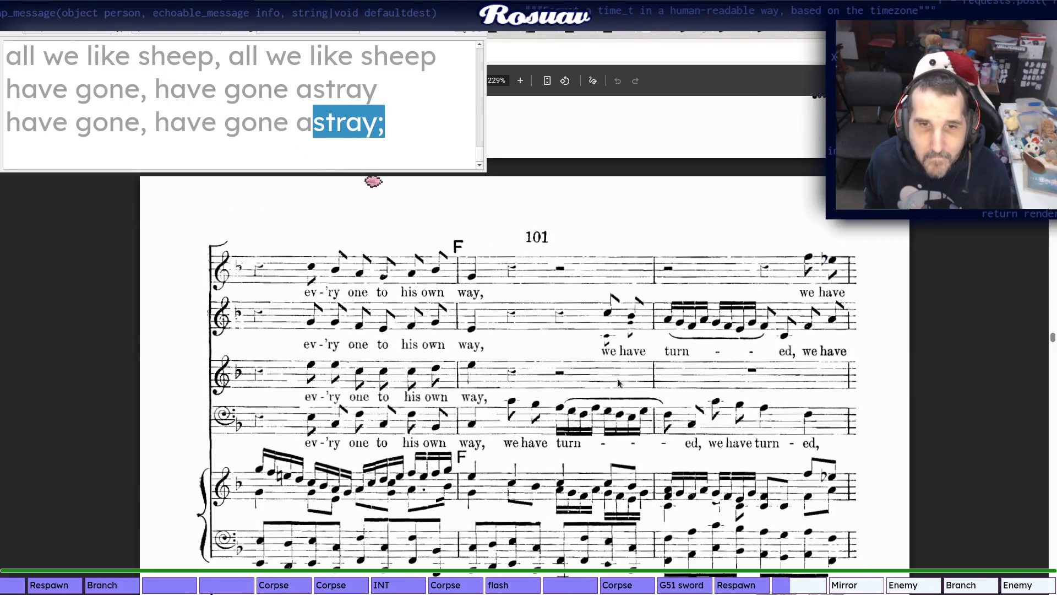
scroll(618, 382, up, 2)
scroll(482, 334, up, 3)
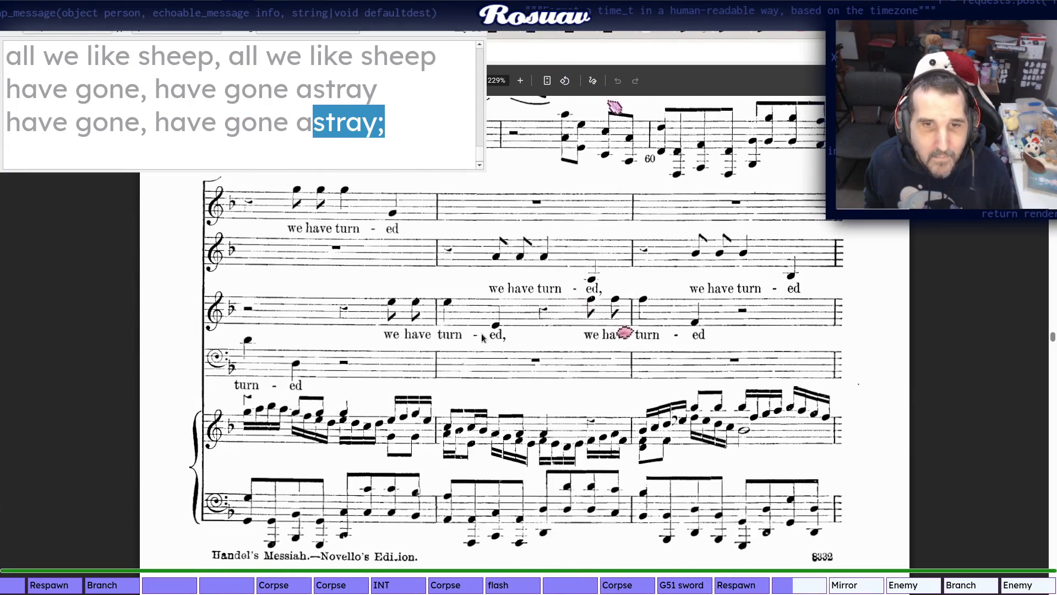
scroll(482, 335, up, 1)
scroll(475, 338, up, 2)
scroll(475, 334, up, 3)
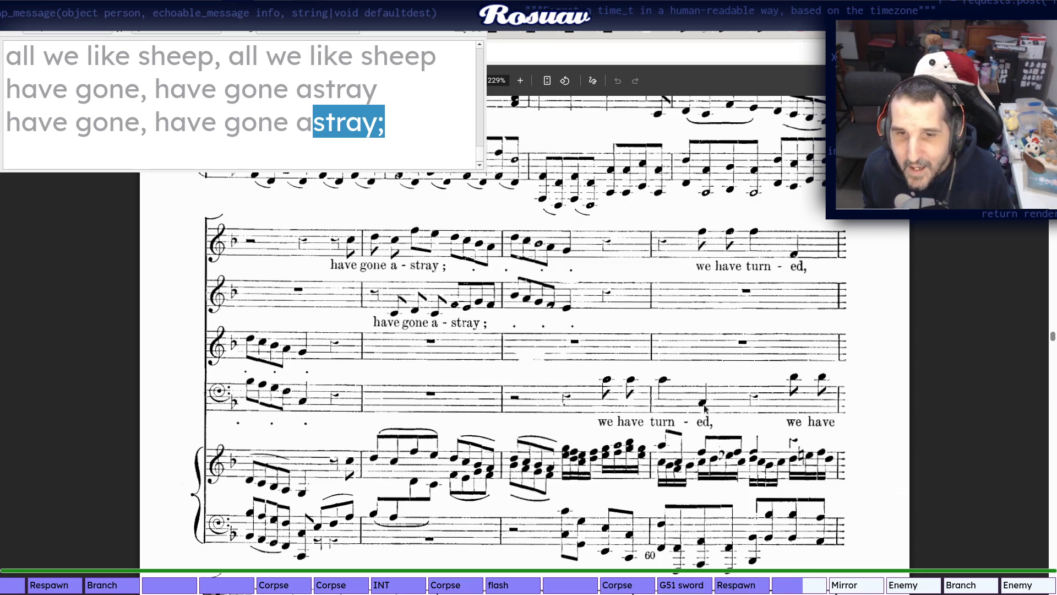
After checking the Letter F page 101, bring the lyrics file back to the front
key(alt+Tab)
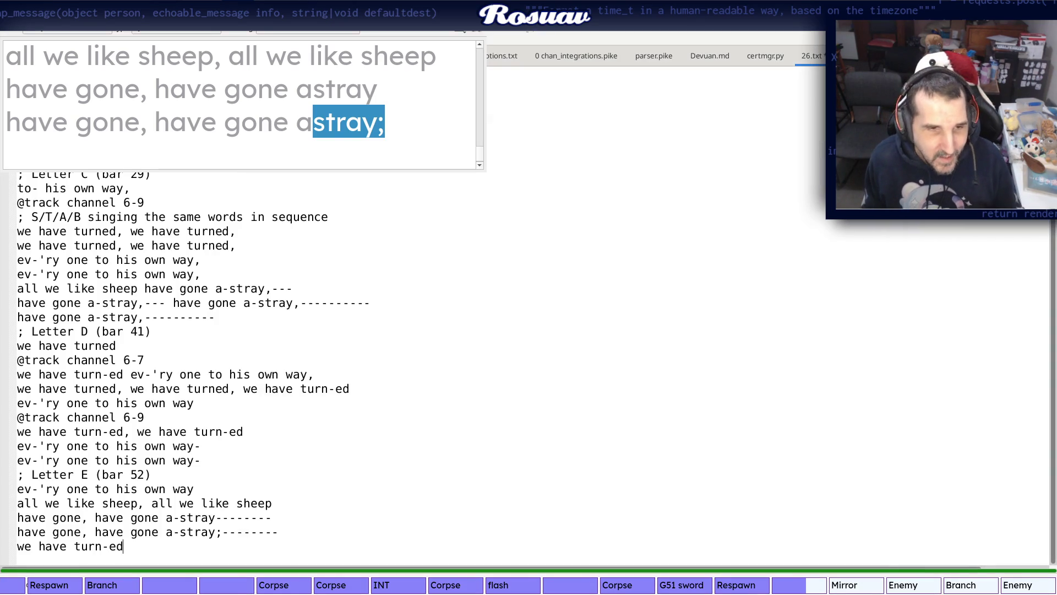
Complete and repeat the 'we have turned' line to make four such lines, checking the score
key(alt+Tab)
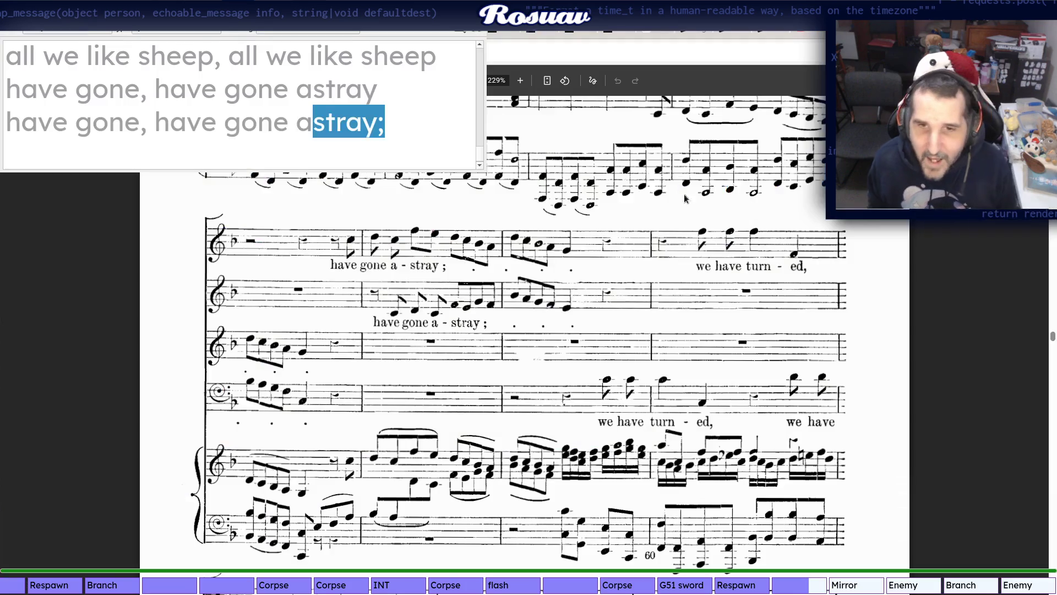
key(alt+Tab)
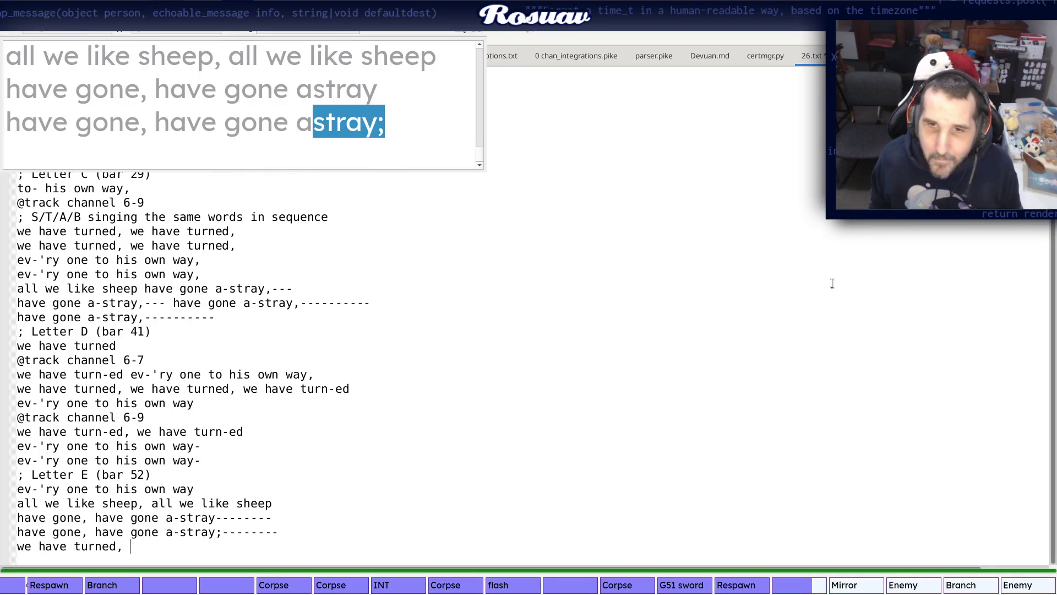
key(alt+Tab)
key(alt+Tab)
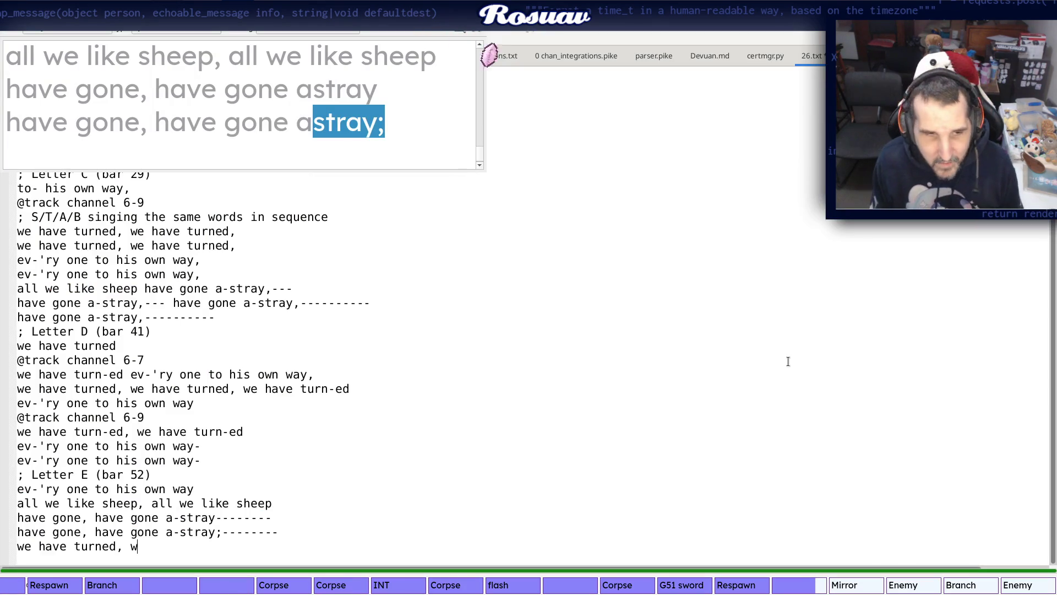
text(ave tu)
key(BackSpace)
key(BackSpace)
text(d,)
key(alt+Tab)
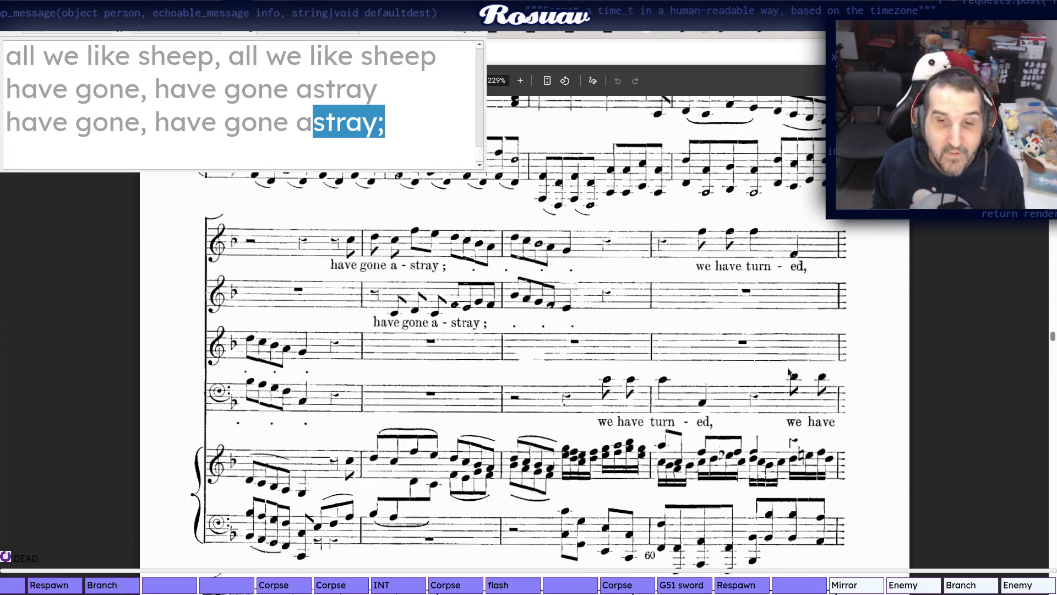
scroll(804, 353, down, 2)
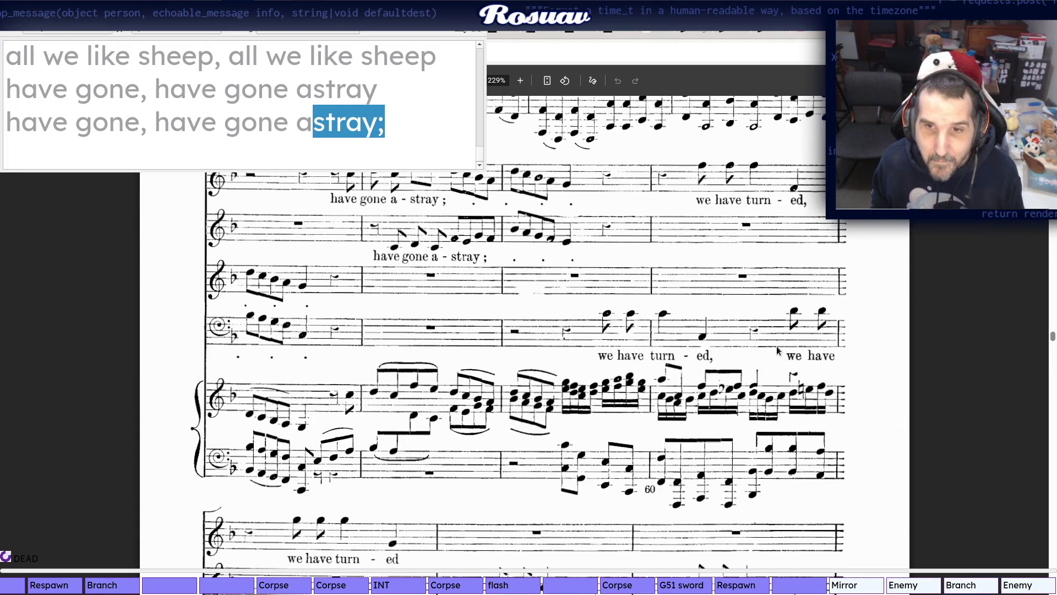
scroll(277, 351, down, 3)
scroll(277, 351, down, 2)
scroll(276, 350, down, 3)
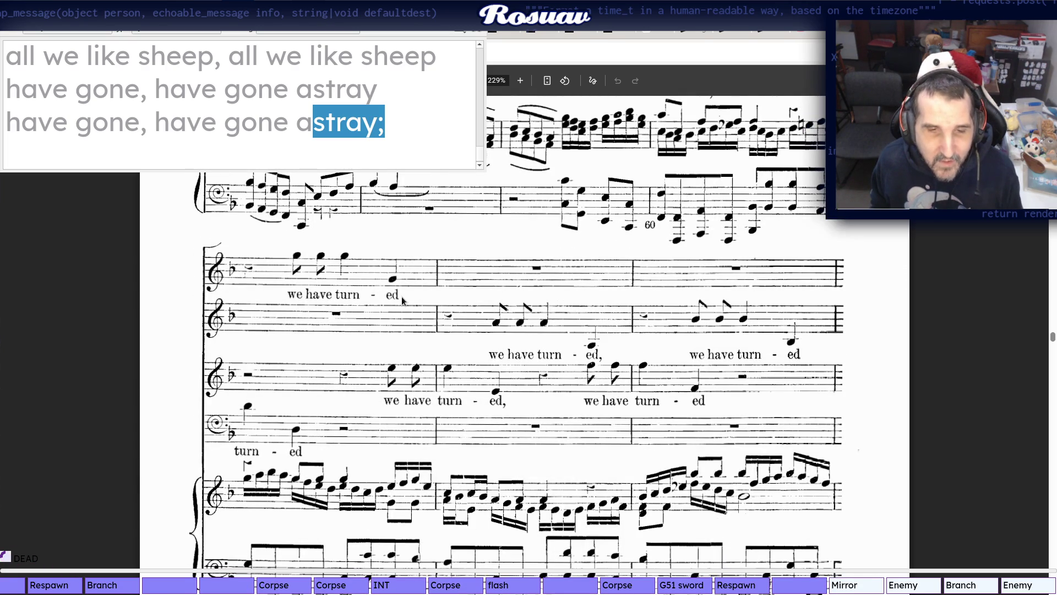
key(alt+Tab)
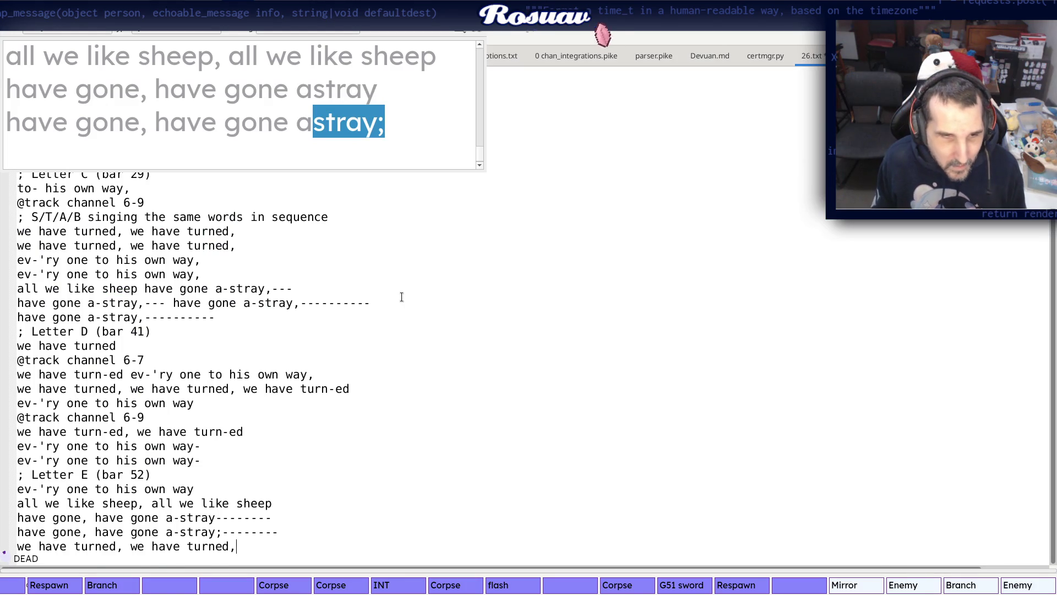
key(alt+Tab)
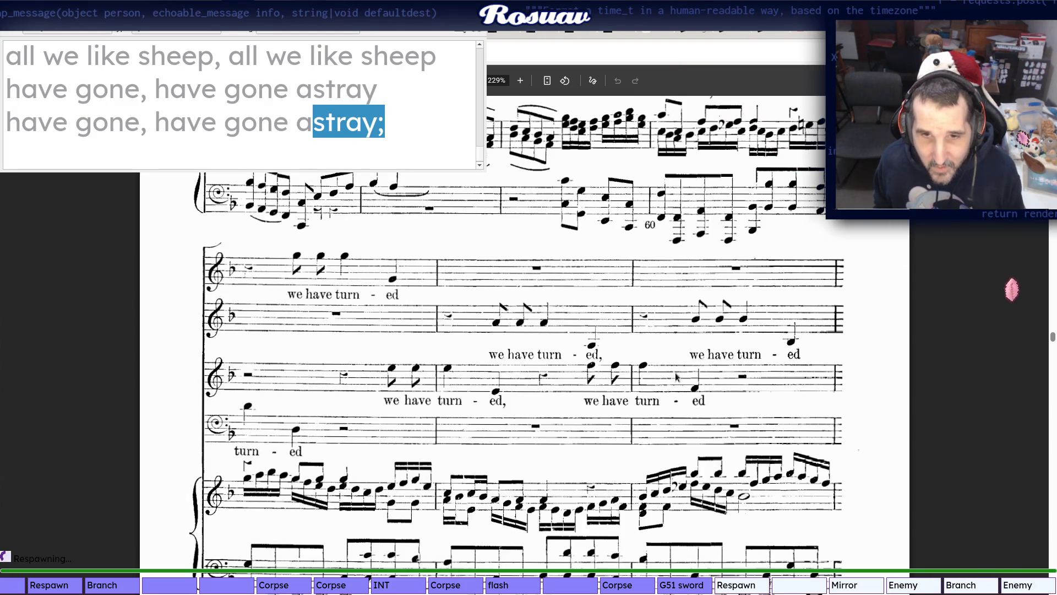
scroll(791, 338, down, 5)
key(alt+Tab)
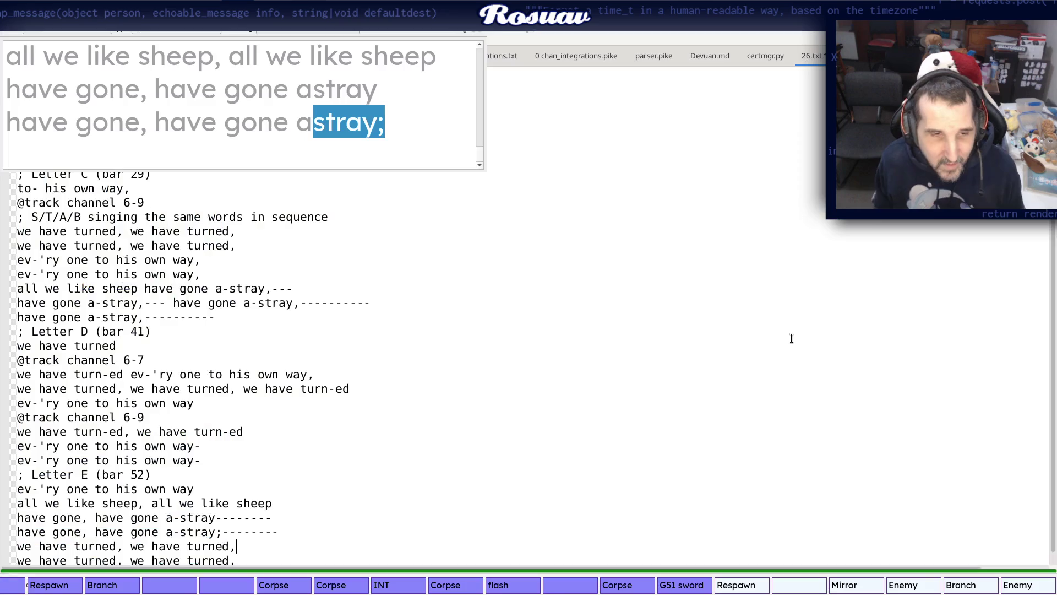
key(Down)
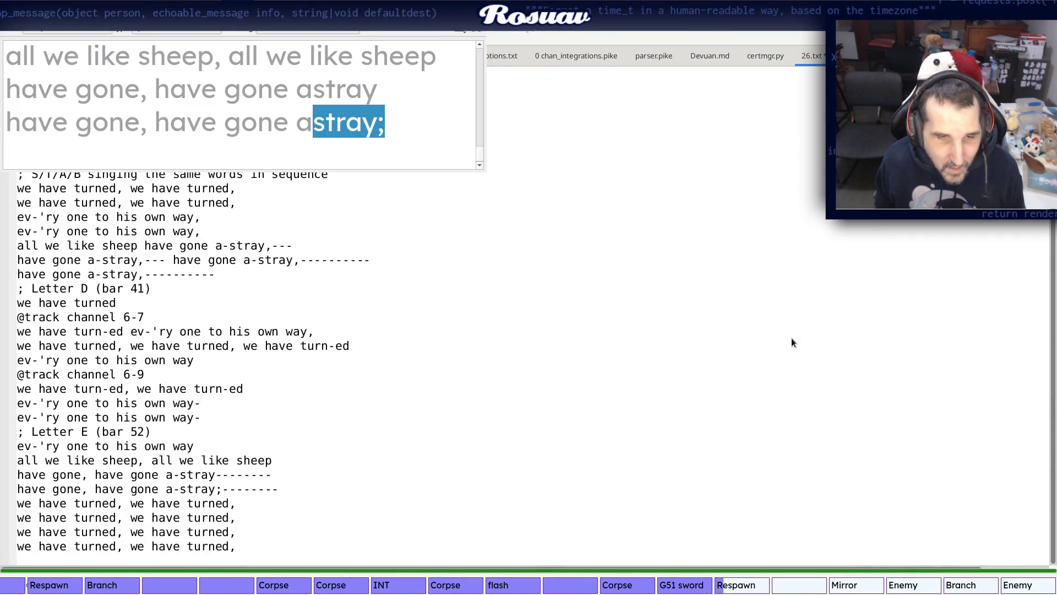
key(alt+Tab)
scroll(822, 149, down, 2)
scroll(821, 149, down, 3)
Add the line "ev-'ry one to his own way" after the last 'turned' repeat, reading page 101
key(alt+Tab)
key(Down)
key(alt+Tab)
key(alt+Tab)
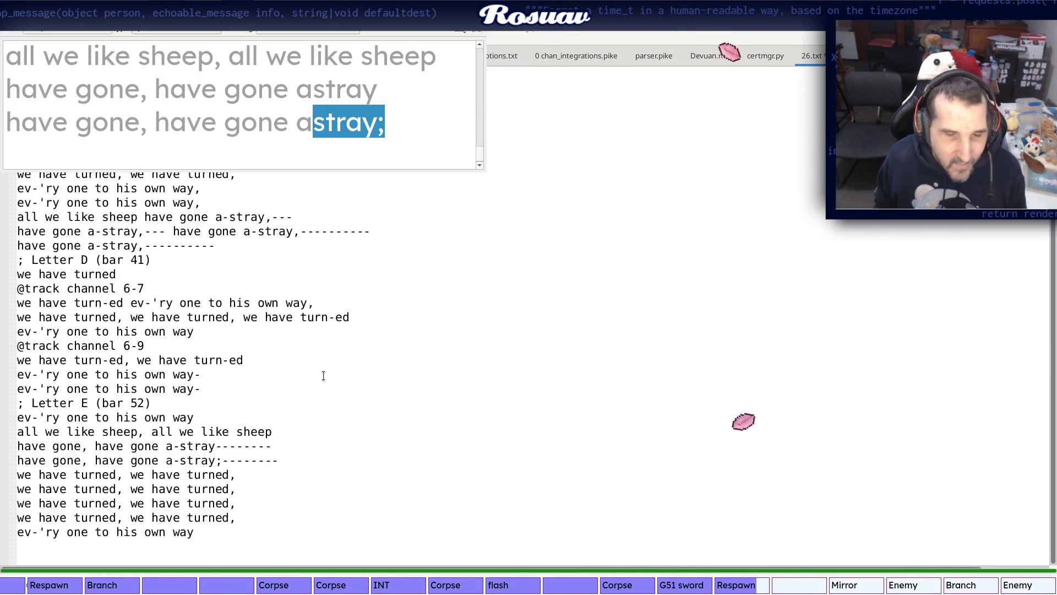
key(alt+Tab)
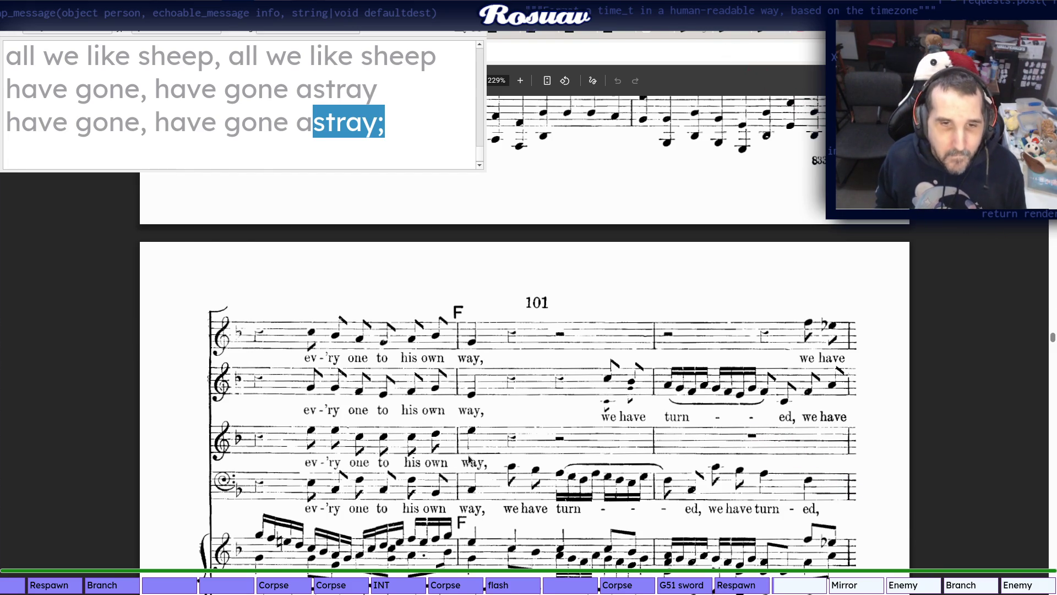
key(alt+Tab)
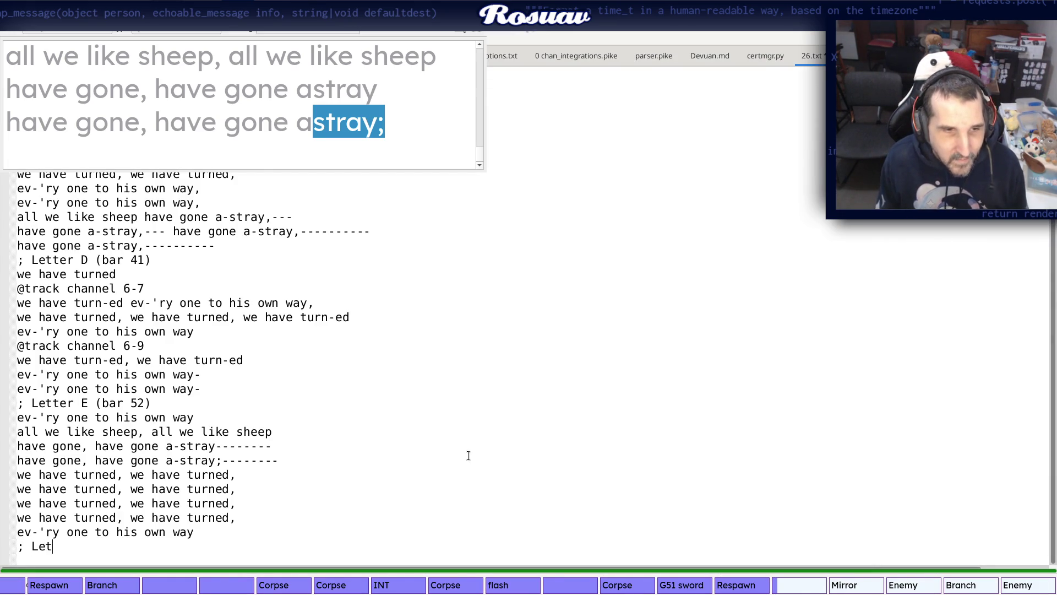
key(alt+Tab)
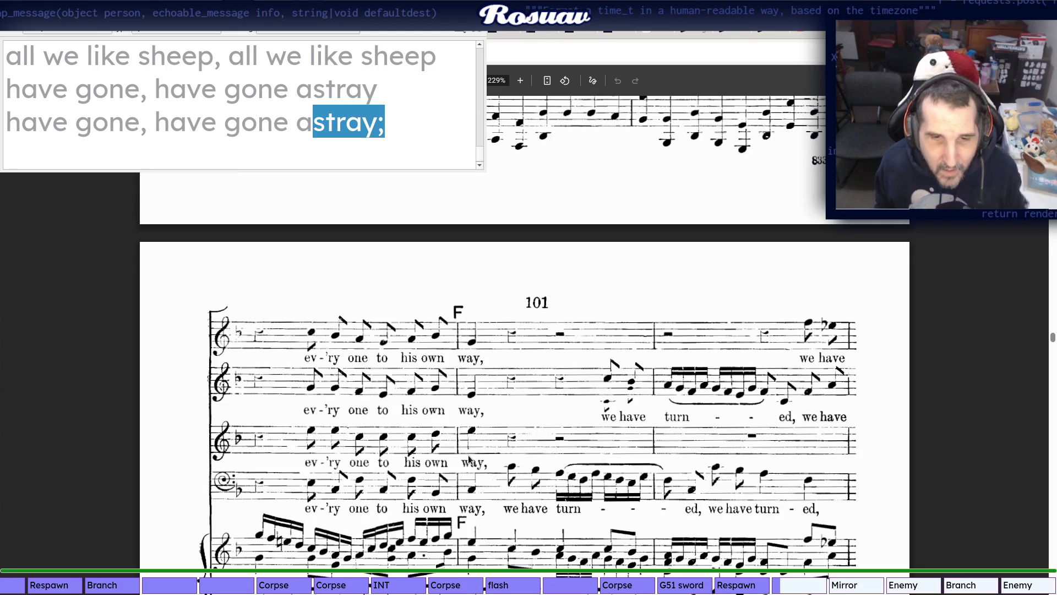
scroll(467, 443, down, 2)
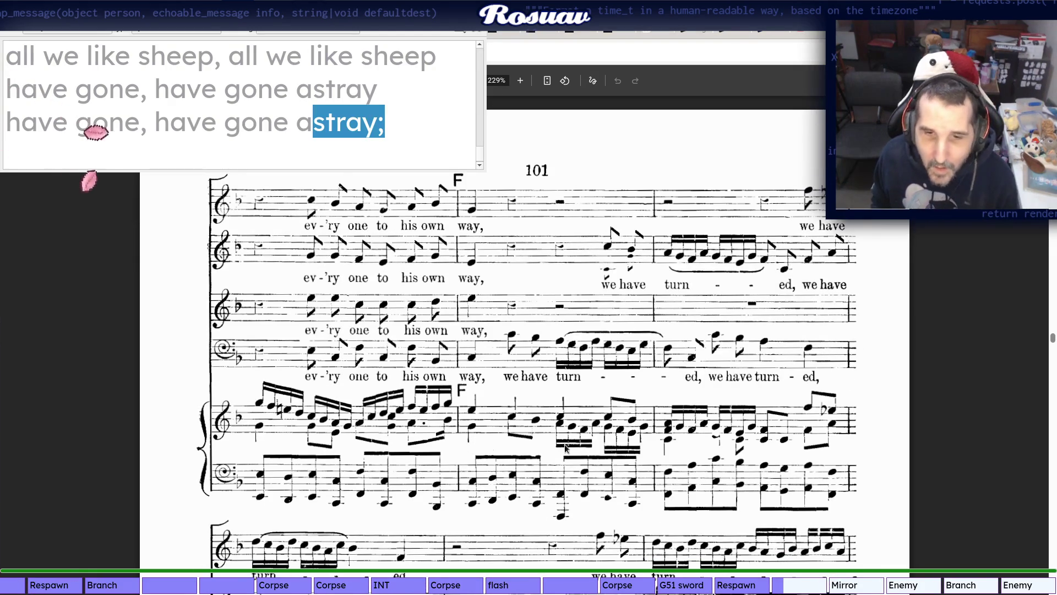
scroll(614, 419, up, 1)
scroll(683, 307, up, 2)
scroll(614, 320, up, 1)
scroll(613, 320, up, 2)
scroll(645, 310, up, 2)
scroll(666, 297, up, 1)
scroll(665, 297, down, 3)
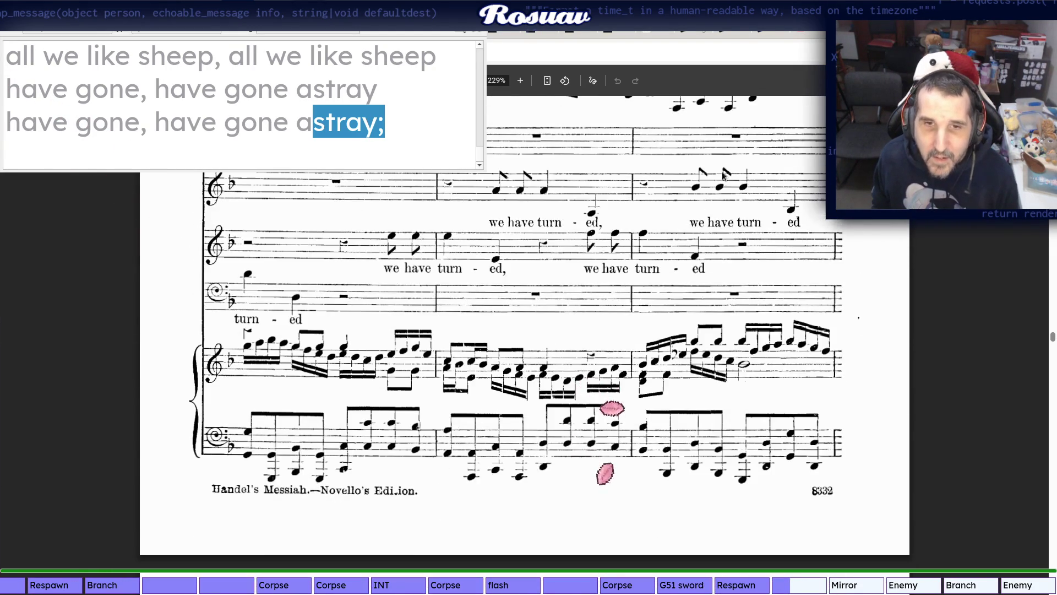
scroll(595, 299, down, 4)
scroll(595, 299, down, 2)
scroll(569, 322, down, 1)
Add the marker '; Letter F (bar 65)' on its own line and start the line below it
key(alt+Tab)
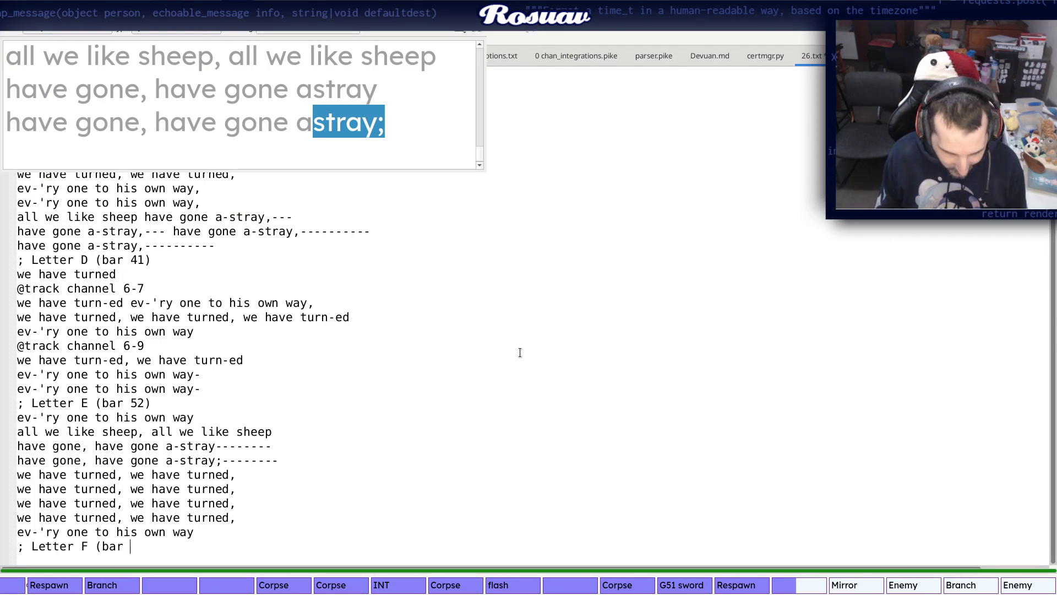
text(65)
key(Return)
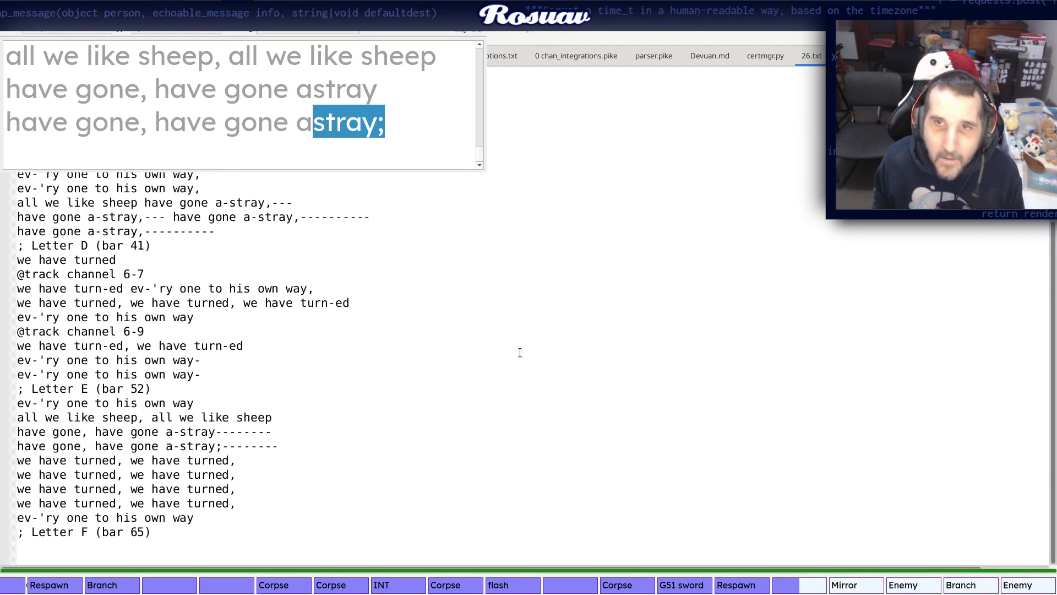
key(alt+Tab)
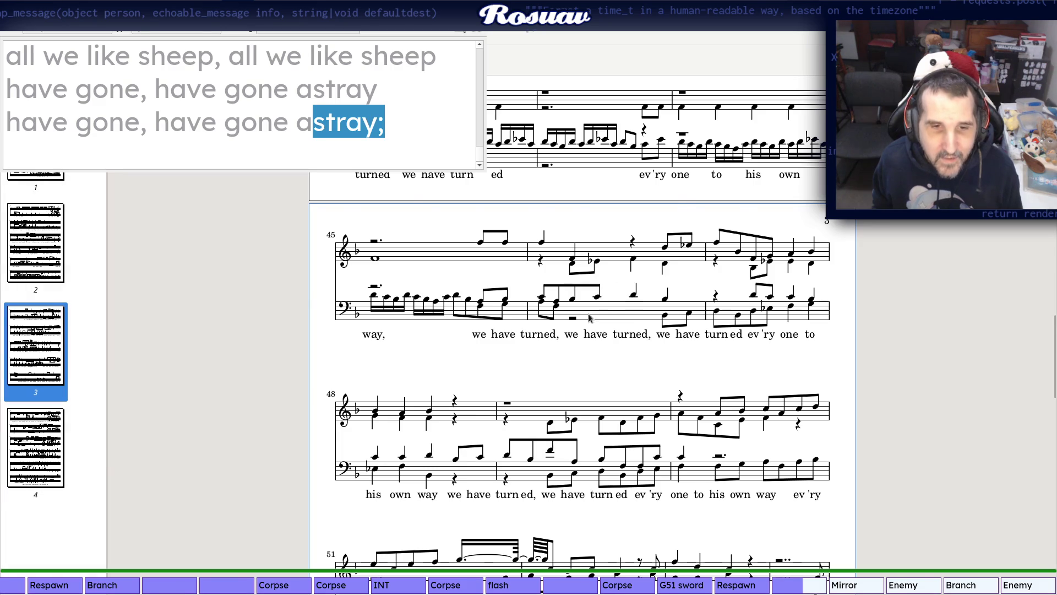
scroll(587, 315, down, 3)
scroll(588, 314, down, 3)
scroll(588, 315, down, 3)
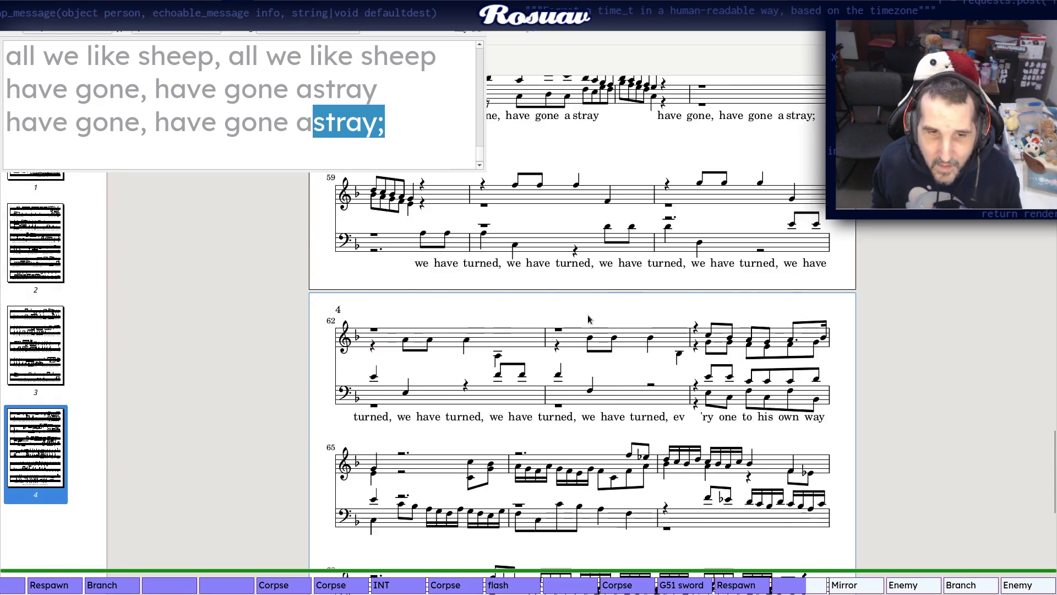
scroll(587, 315, down, 3)
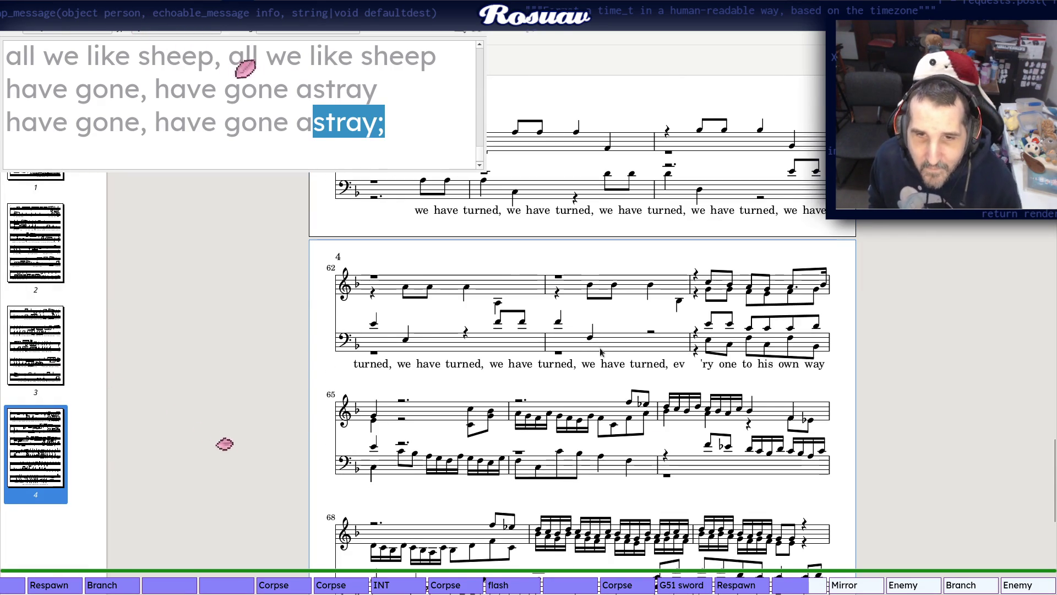
key(alt+Tab)
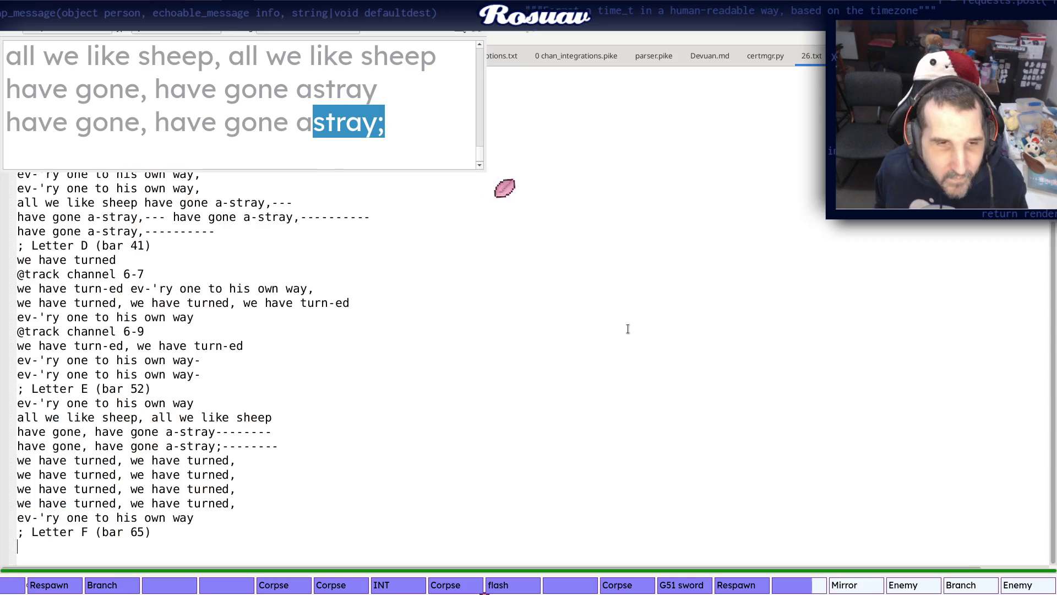
key(alt+Tab)
scroll(480, 359, down, 5)
scroll(480, 358, up, 2)
scroll(480, 358, up, 2)
scroll(481, 359, up, 2)
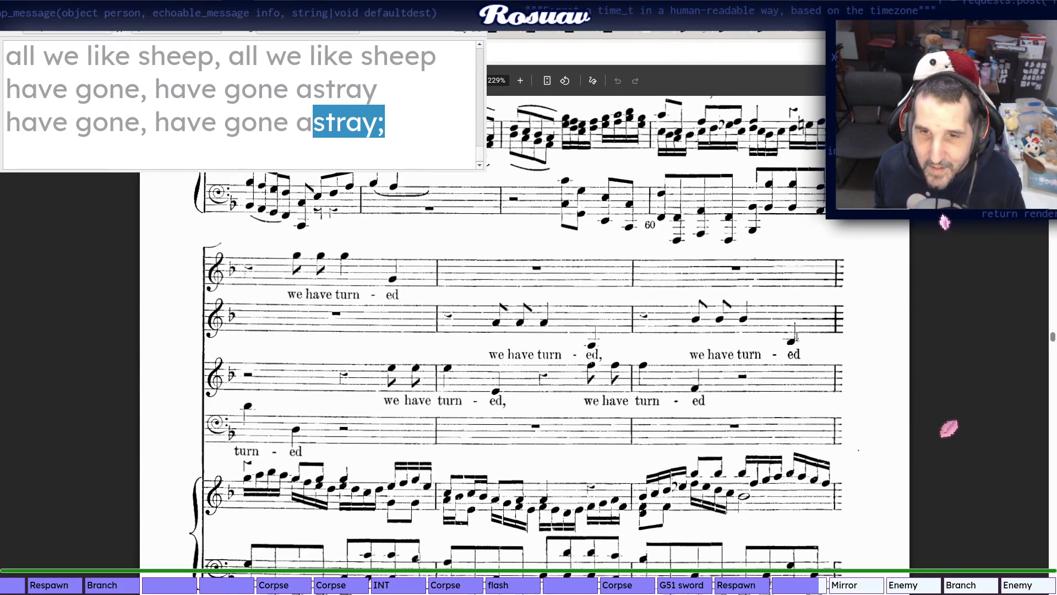
scroll(795, 337, down, 1)
Check bars 59–65 in both score editions and make the fourth repeat end in 'turn-ed'
key(alt+Tab)
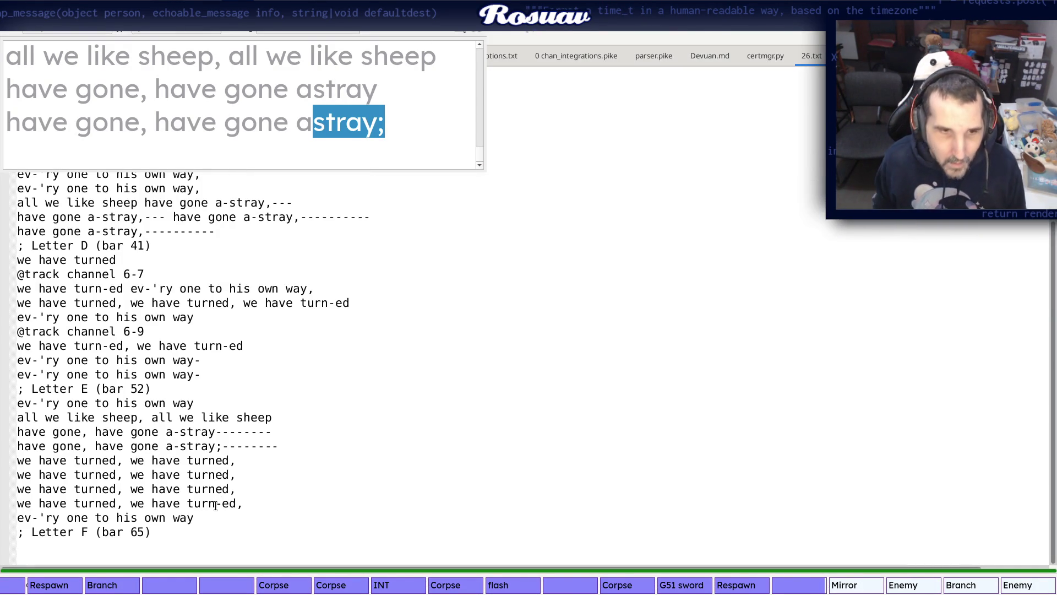
key(alt+Tab)
key(alt+Tab)
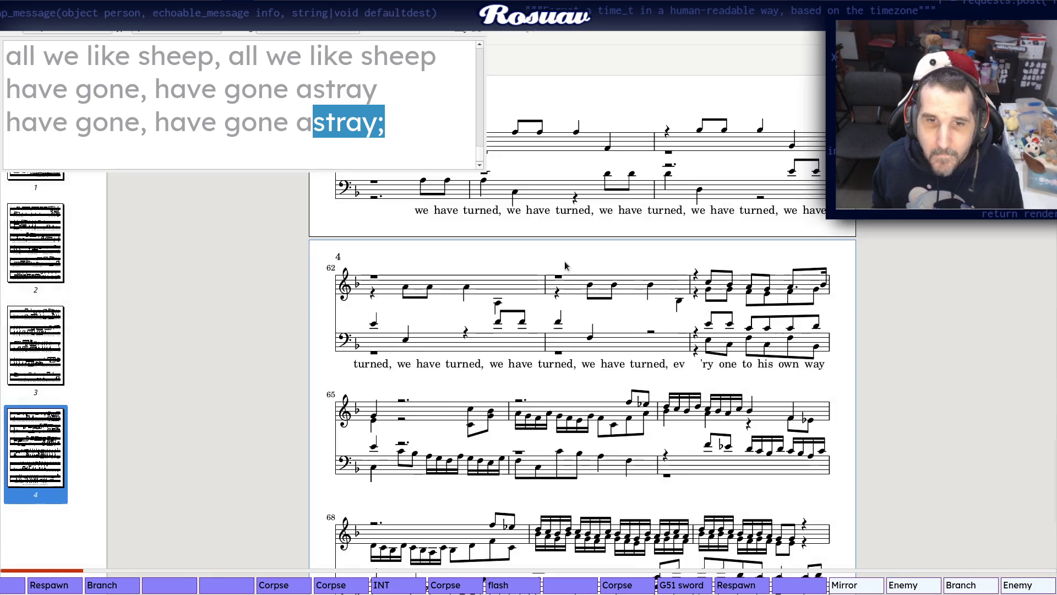
scroll(472, 328, up, 1)
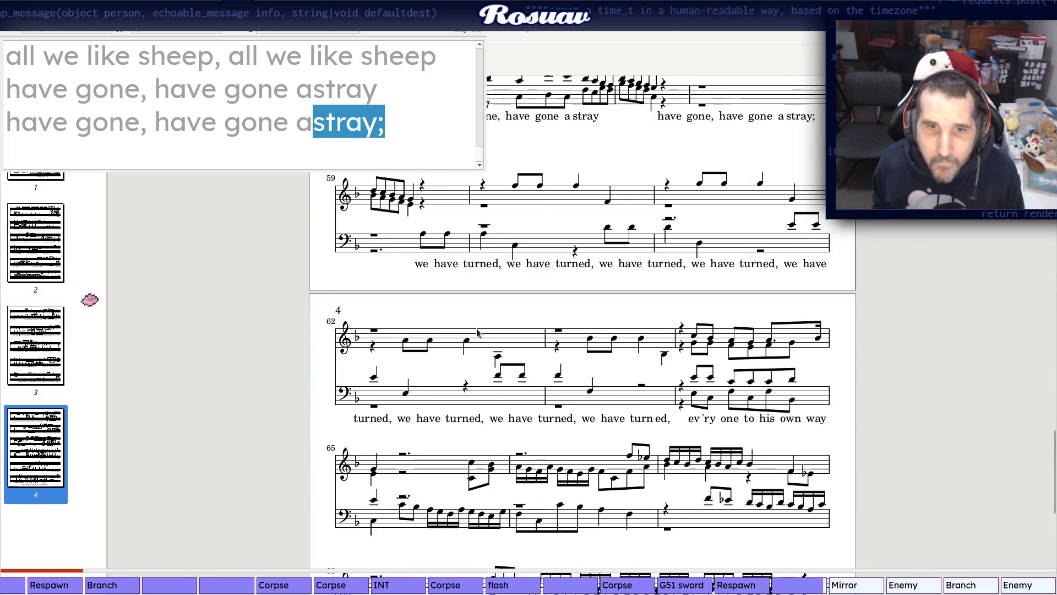
scroll(454, 322, up, 2)
scroll(417, 311, up, 1)
scroll(418, 311, up, 1)
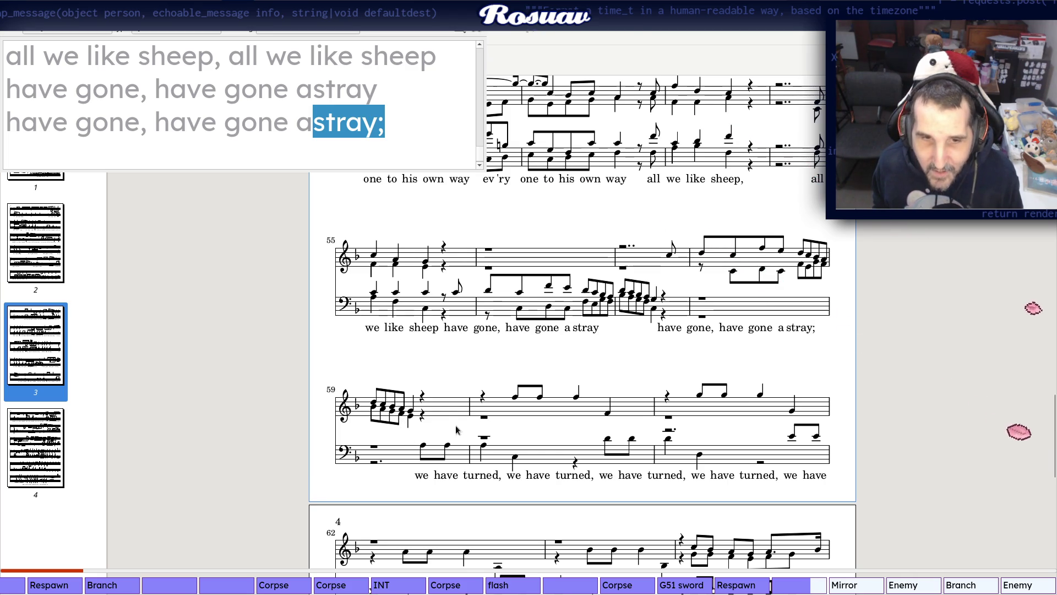
scroll(516, 465, down, 1)
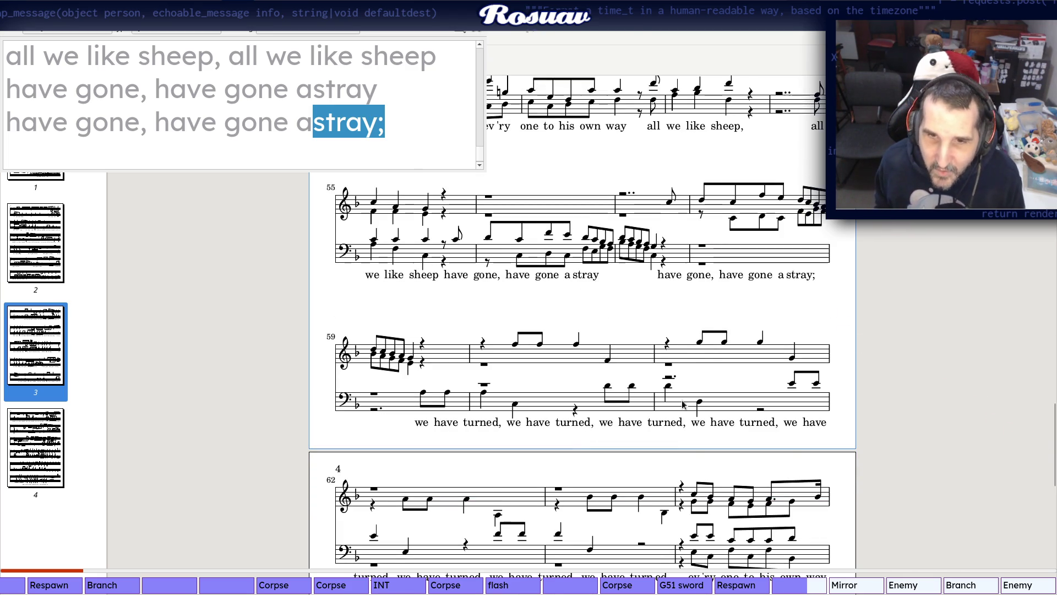
scroll(778, 320, down, 1)
scroll(777, 320, down, 1)
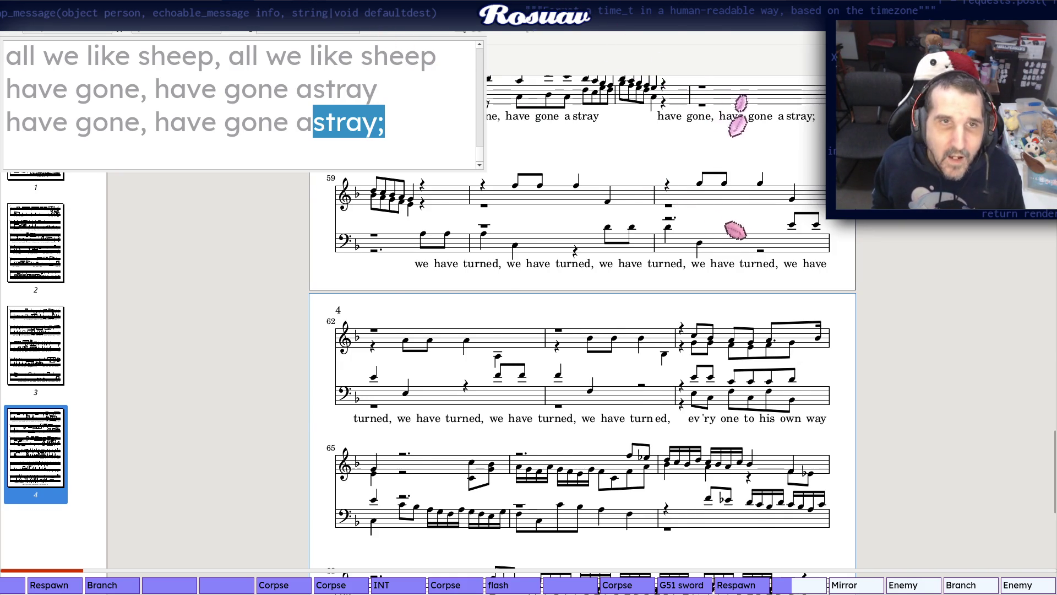
scroll(475, 309, down, 5)
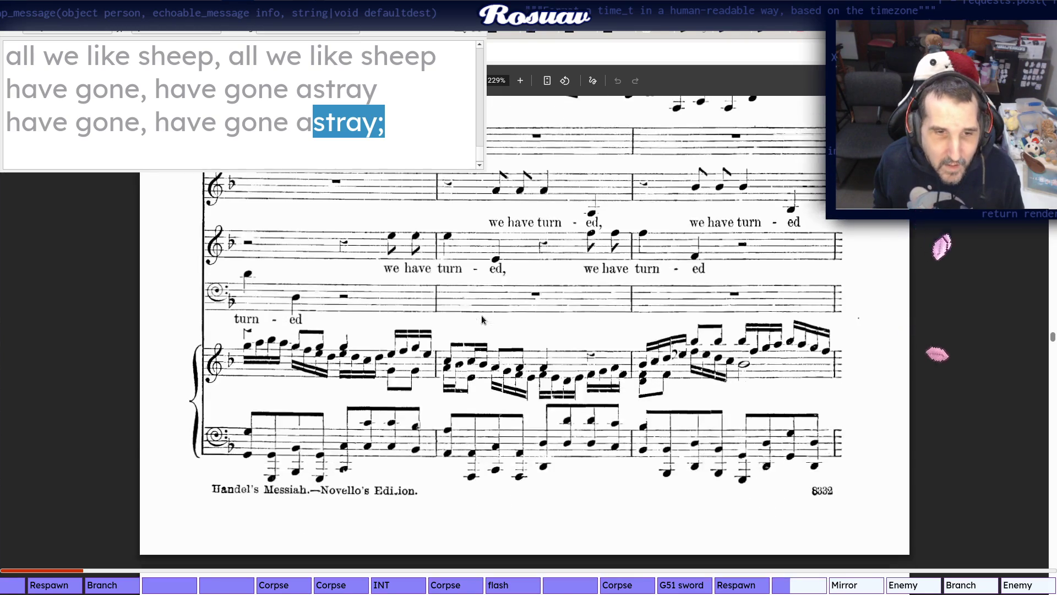
scroll(481, 315, down, 3)
scroll(482, 315, down, 2)
scroll(481, 315, up, 3)
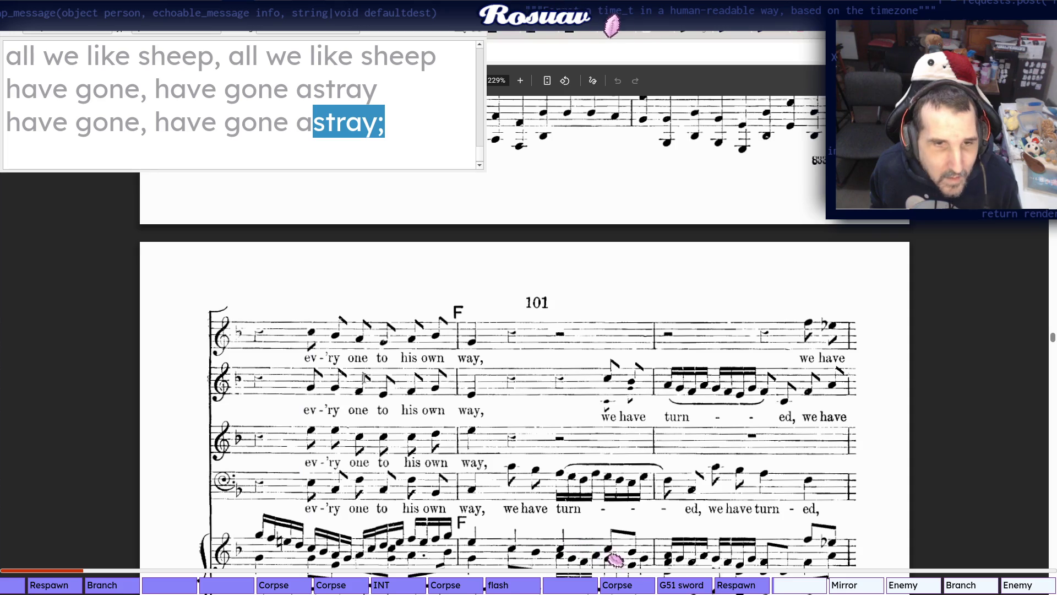
key(alt+Tab)
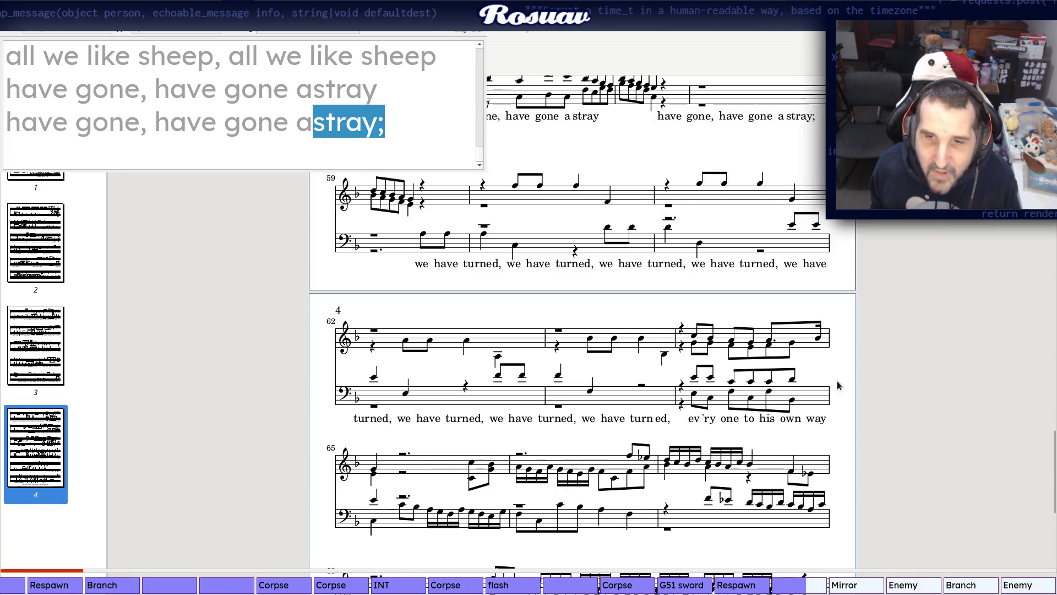
key(alt+Tab)
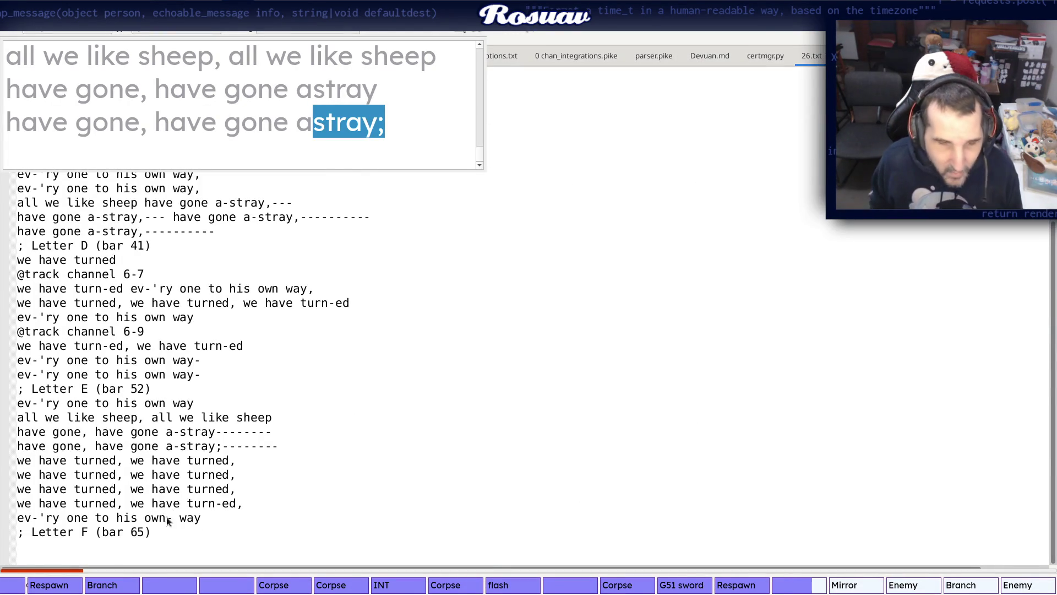
Hyphenate the last Letter E line to "ev-'ry one to his own- way" after checking bar 62
key(alt+Tab)
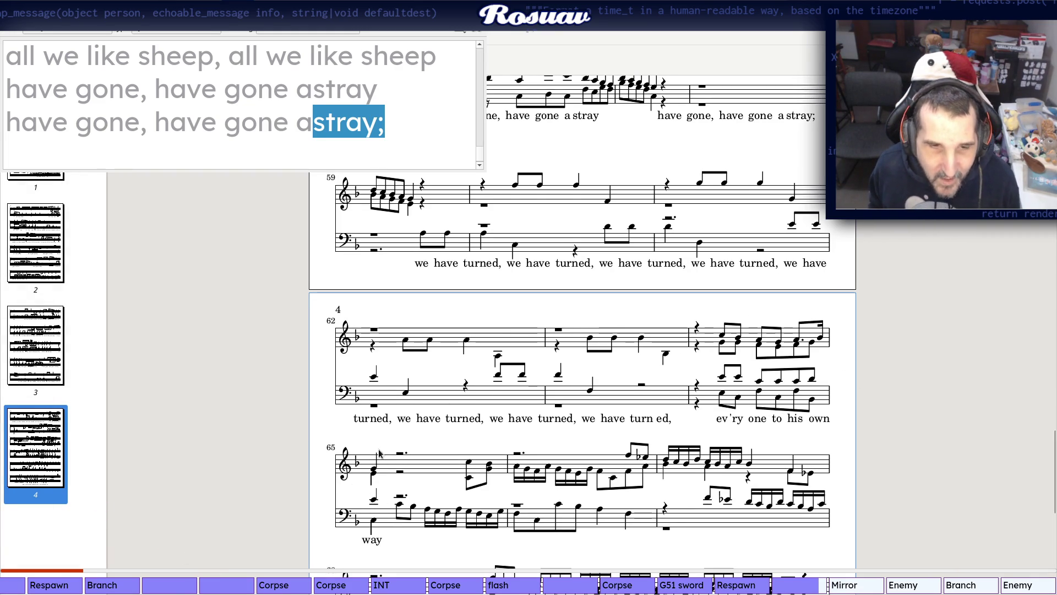
scroll(326, 512, down, 3)
key(alt+Tab)
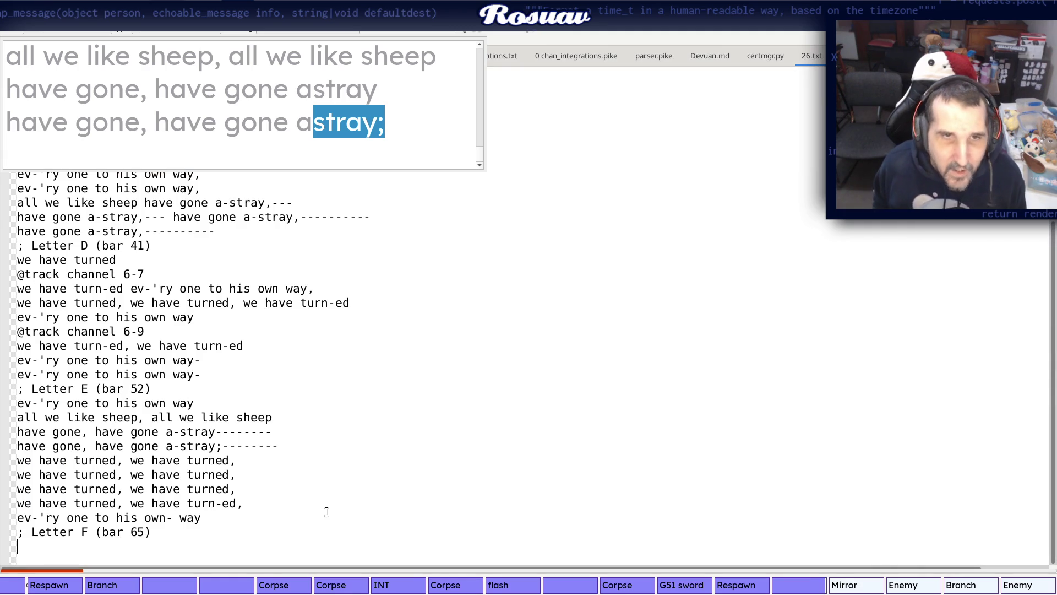
key(alt+Tab)
ctrl+scroll(397, 363, up, 3)
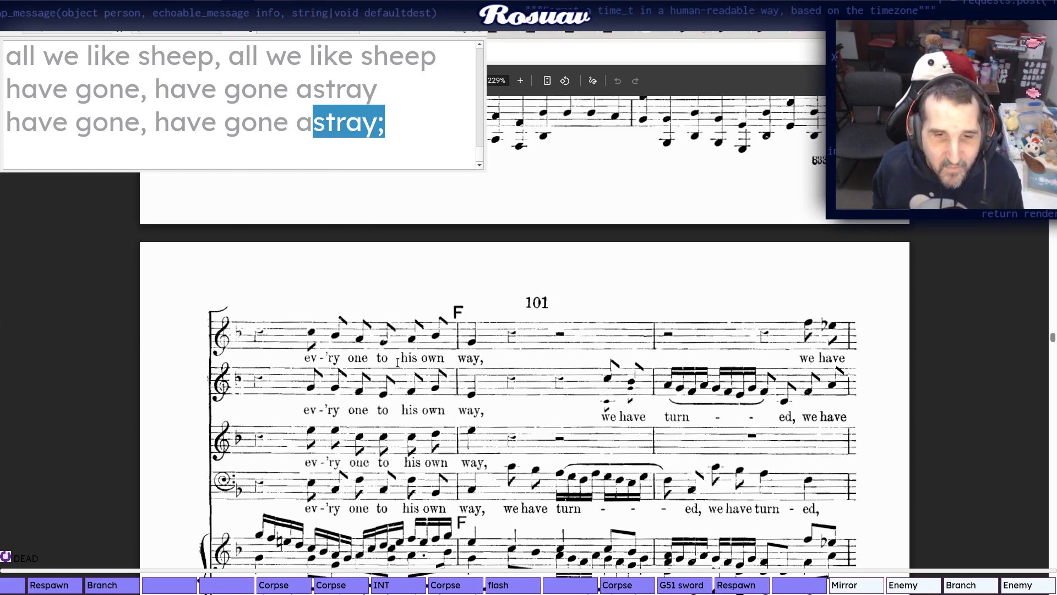
scroll(398, 363, down, 2)
scroll(540, 295, down, 2)
scroll(538, 312, down, 2)
scroll(539, 312, down, 2)
scroll(539, 313, down, 2)
scroll(539, 312, down, 2)
scroll(539, 312, up, 4)
scroll(539, 313, up, 4)
scroll(539, 312, up, 5)
scroll(538, 312, up, 2)
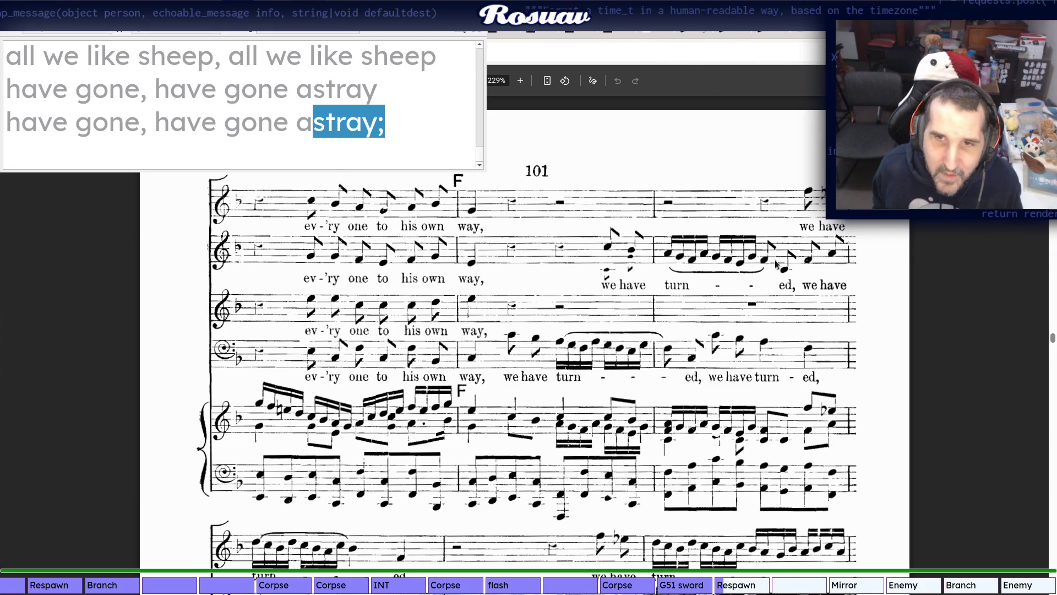
scroll(764, 262, down, 2)
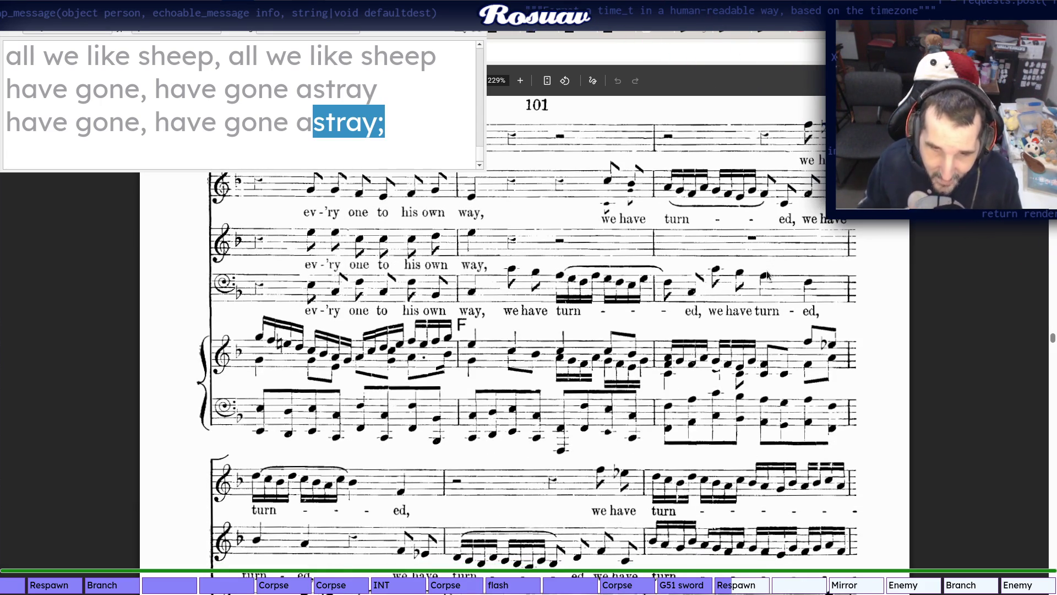
scroll(718, 270, down, 2)
scroll(673, 269, down, 4)
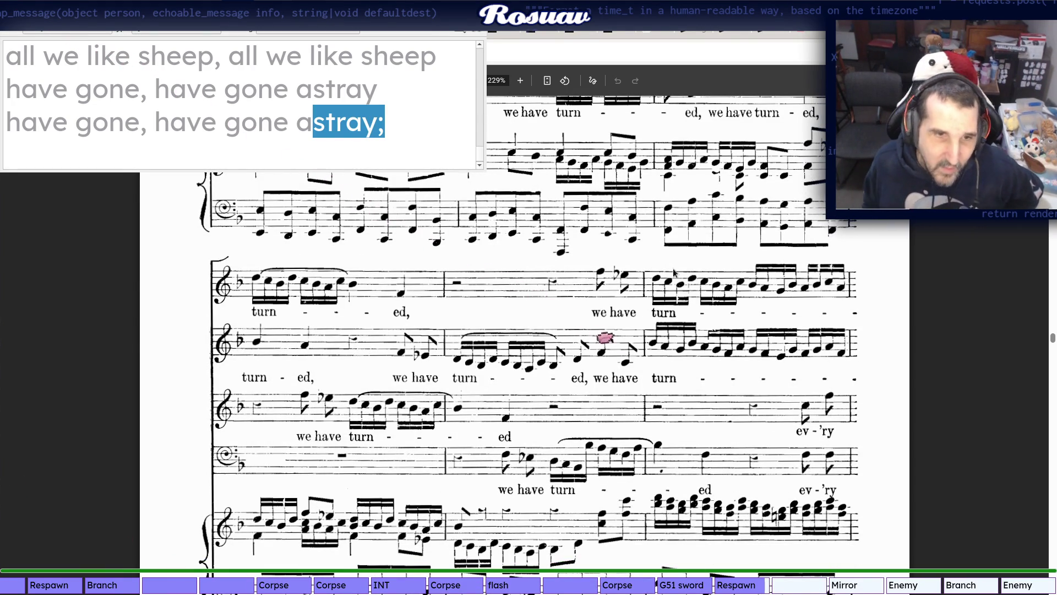
scroll(523, 317, up, 3)
scroll(581, 289, up, 2)
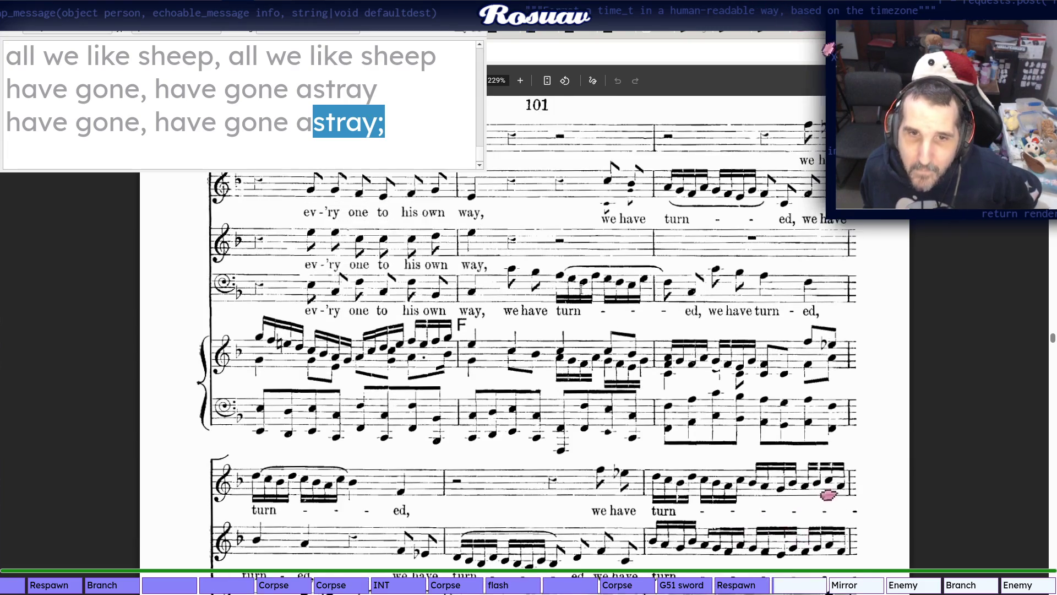
scroll(580, 288, up, 2)
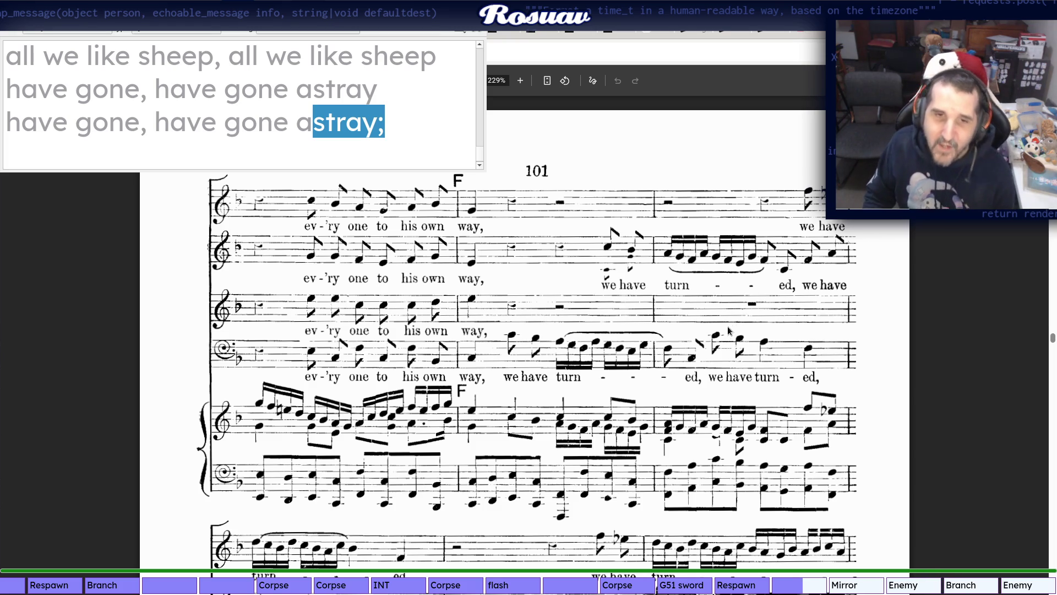
Under the Letter F marker, write "we have turned,---" bar by bar from the score
key(alt+Tab)
key(alt+Tab)
key(alt+Tab)
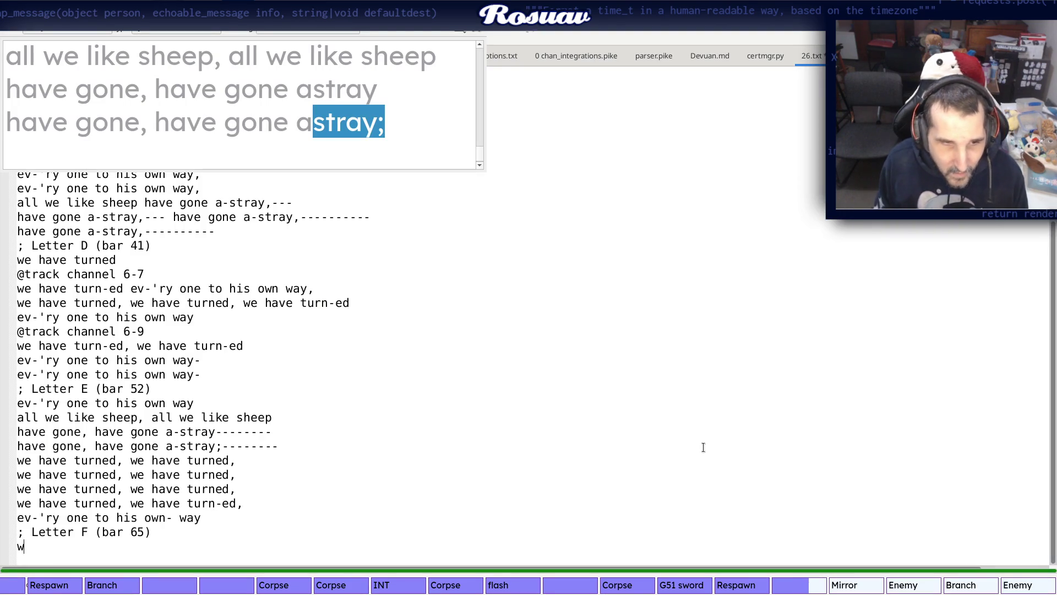
key(alt+Tab)
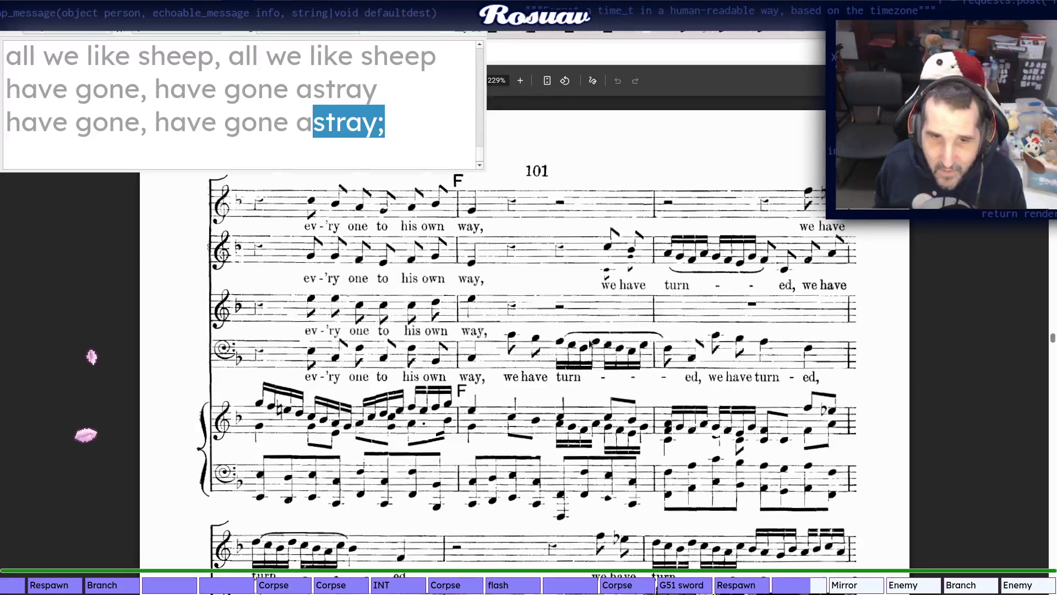
key(alt+Tab)
text(turn)
key(alt+Tab)
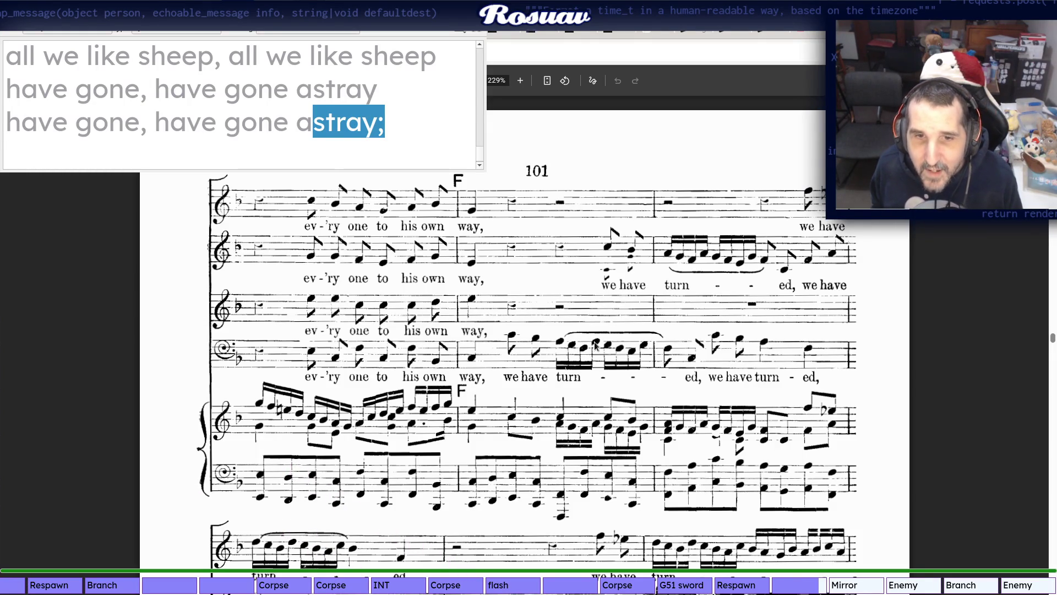
key(alt+Tab)
text(ed)
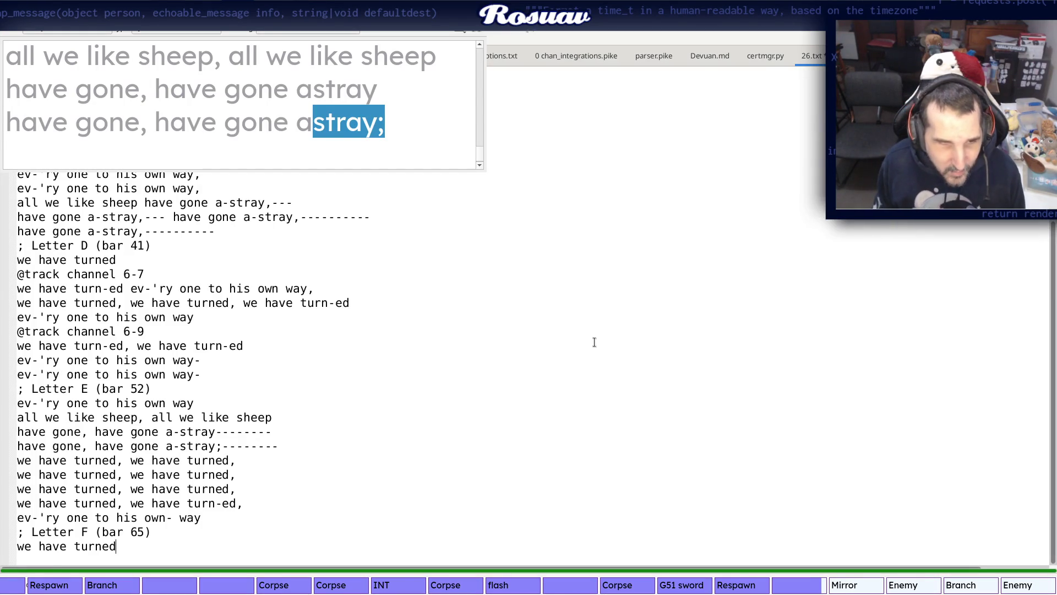
key(alt+Tab)
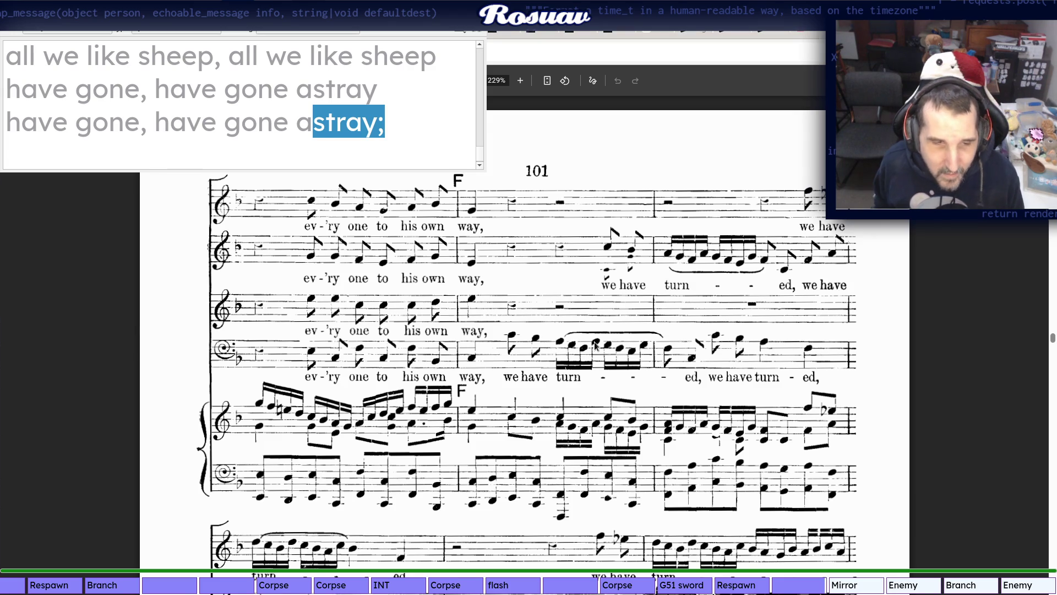
key(alt+Tab)
key(alt+Tab)
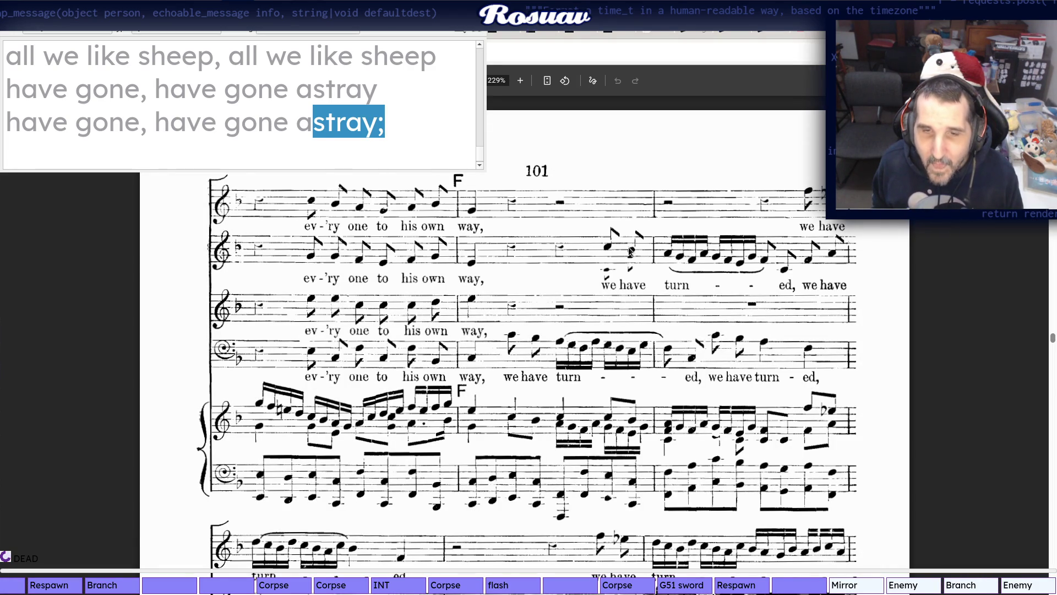
key(alt+Tab)
text(have)
Extend that line to "we have turned,--- we- have- turned,---" following page 101
key(alt+Tab)
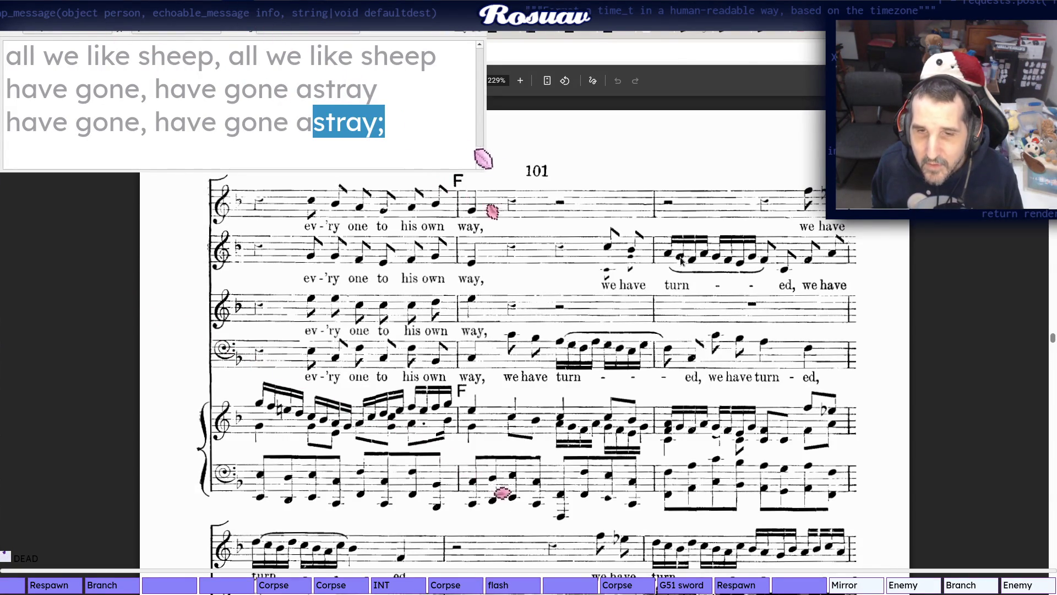
key(alt+Tab)
text(turn)
key(alt+Tab)
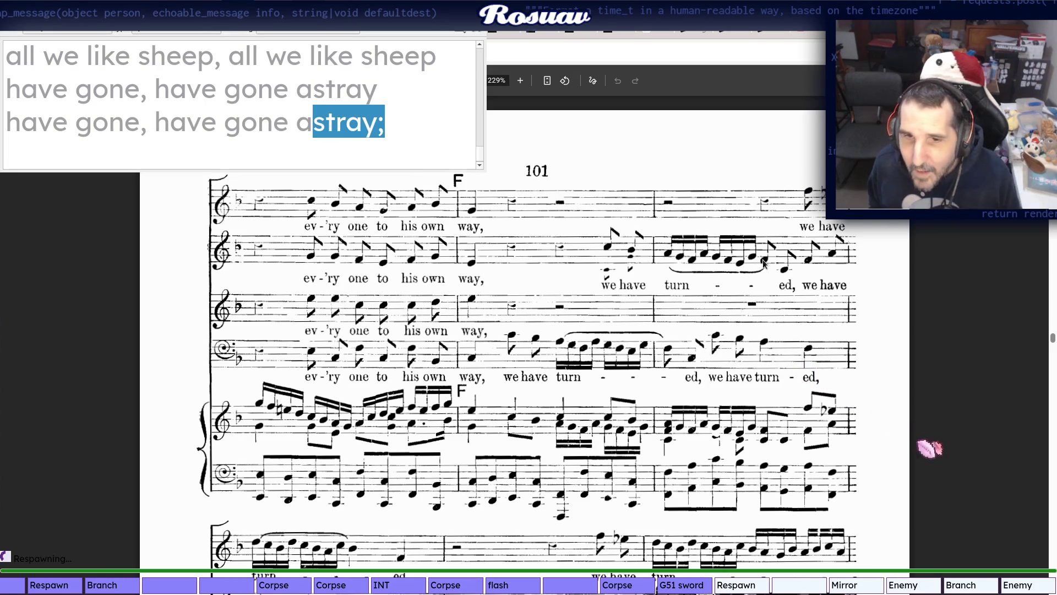
key(alt+Tab)
text(ed)
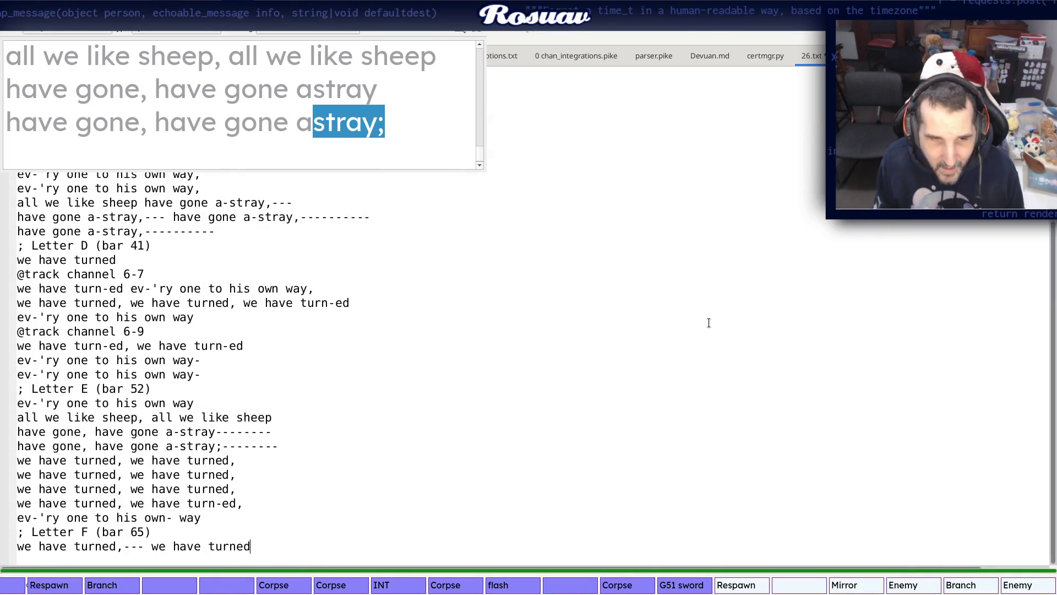
key(alt+Tab)
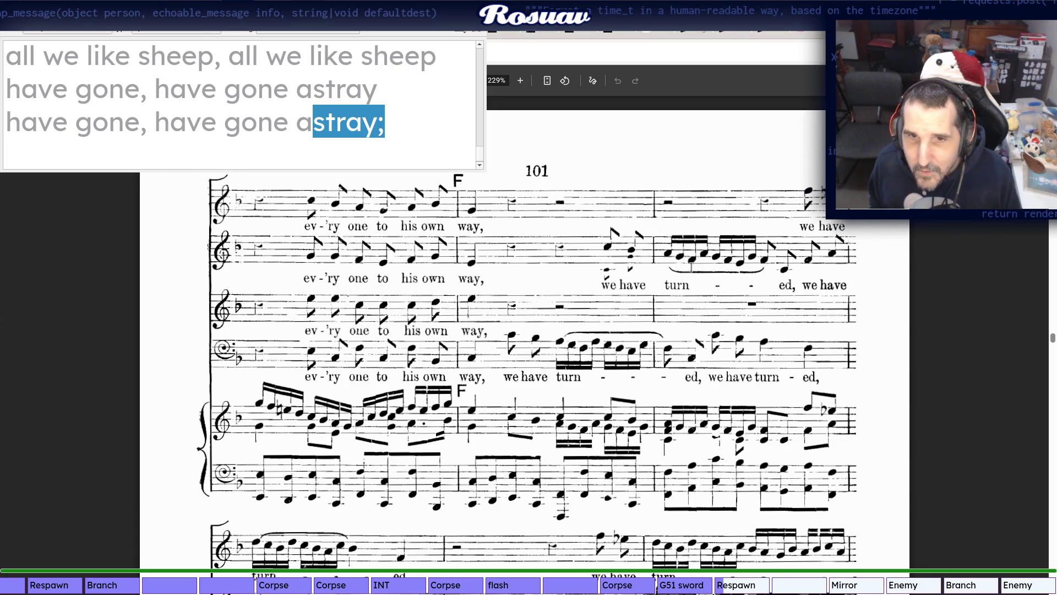
key(alt+Tab)
text(--)
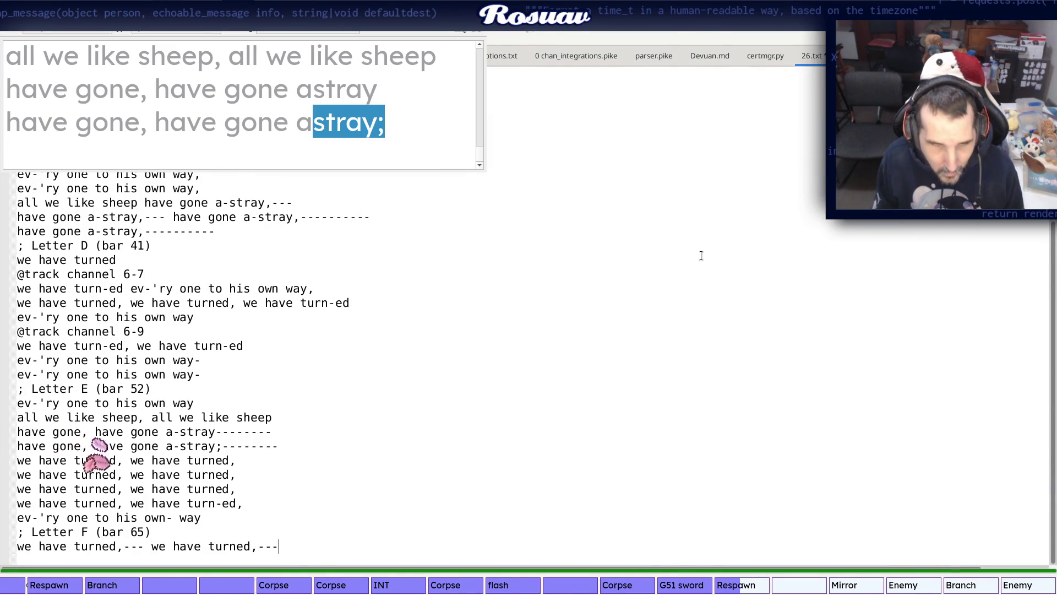
key(alt+Tab)
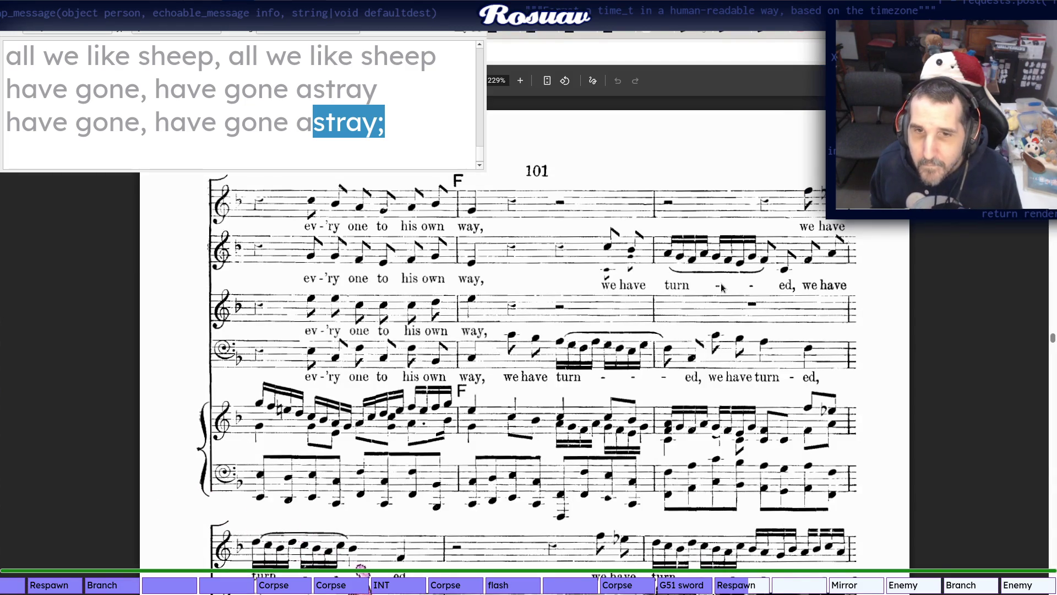
key(alt+Tab)
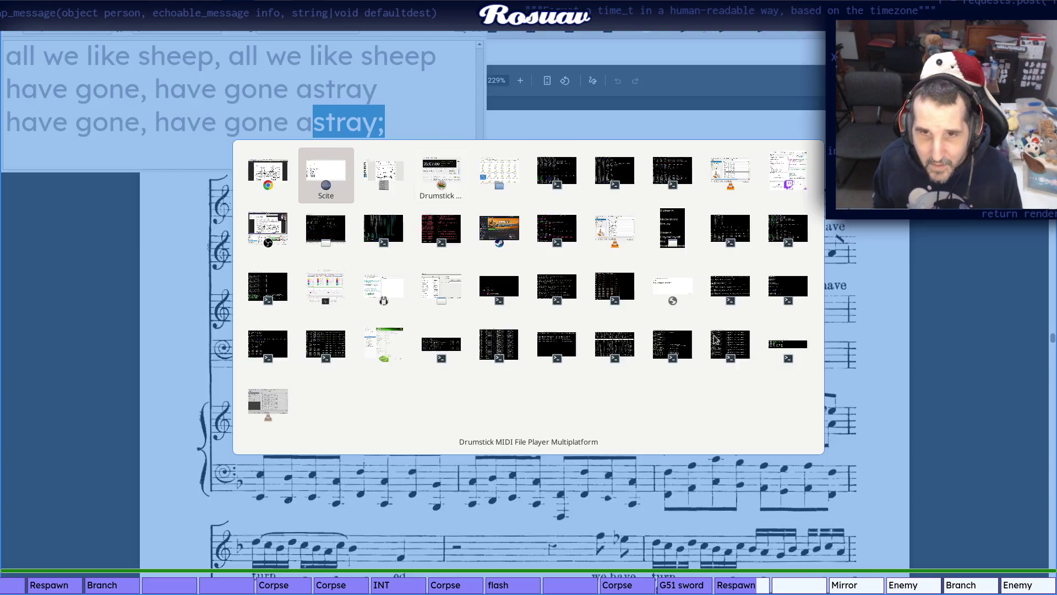
key(alt+Tab)
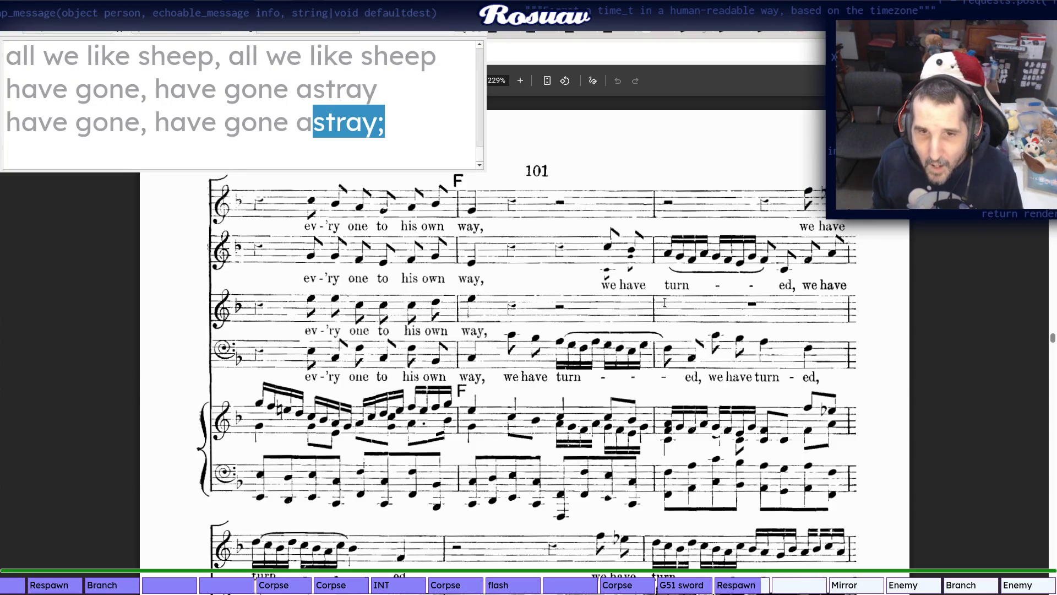
key(alt+Tab)
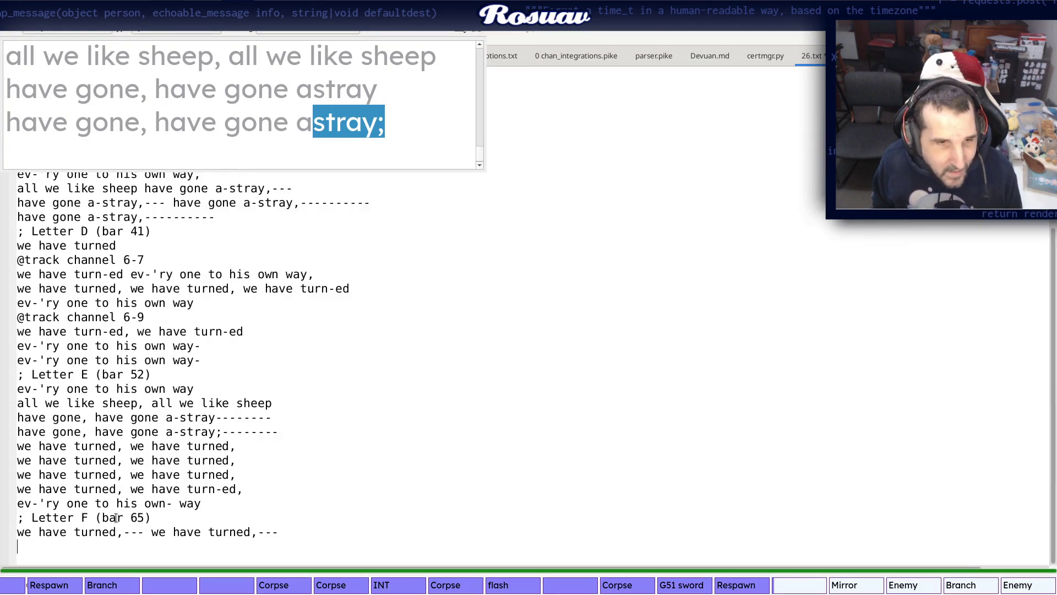
text(-)
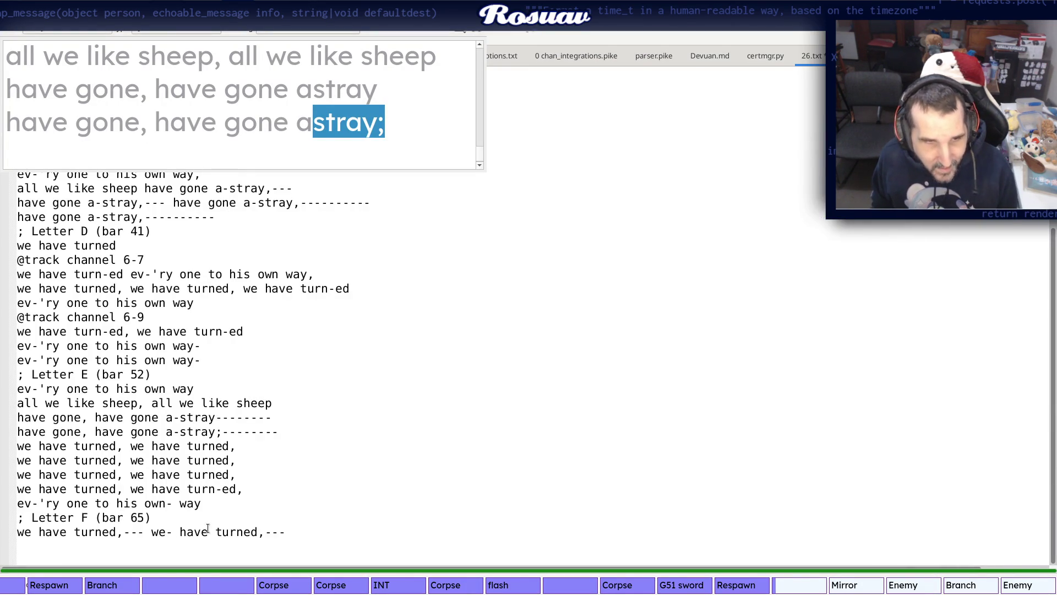
key(alt+Tab)
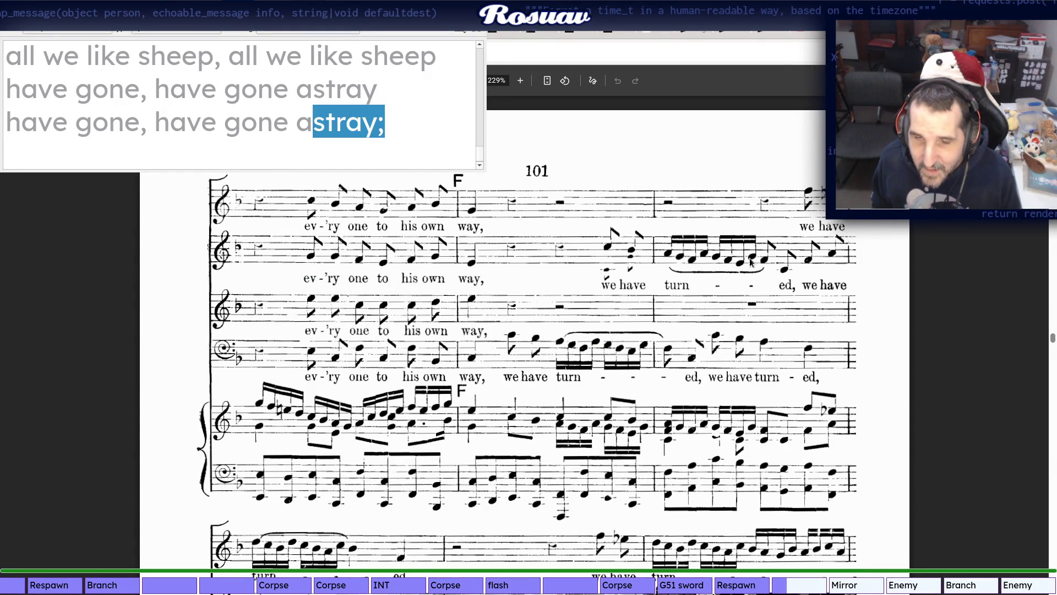
key(alt+Tab)
Add the next Letter F line "we- have- turn-ed, we have", checking each bar
key(Return)
text(we- have-)
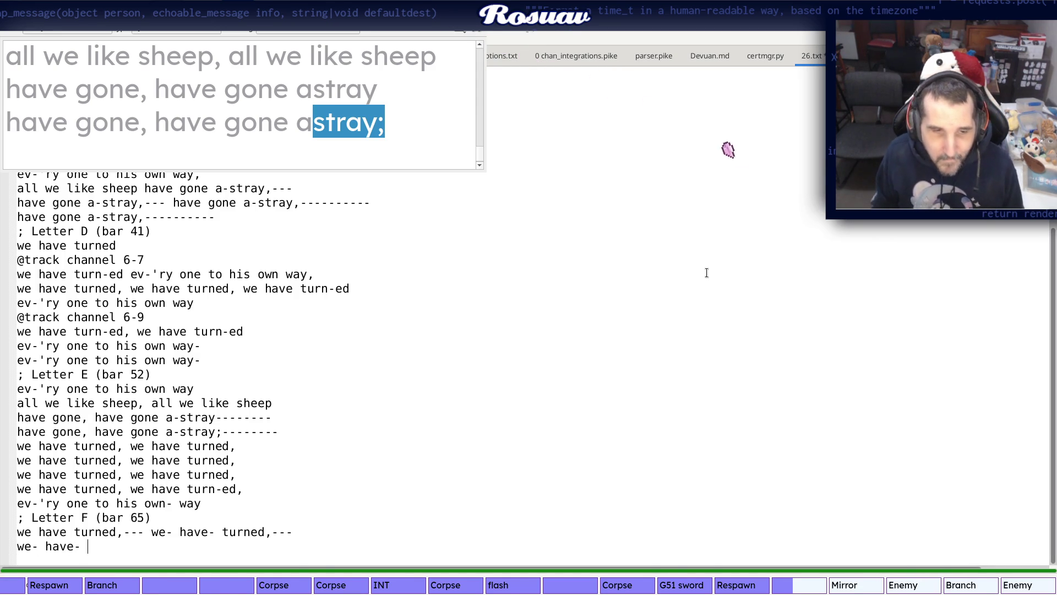
key(alt+Tab)
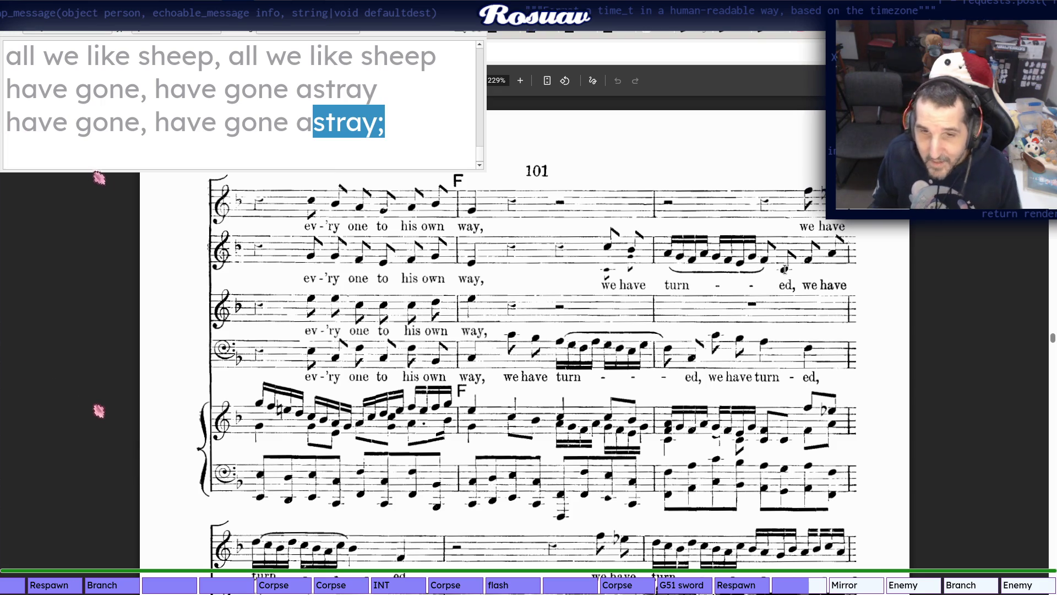
key(alt+Tab)
text(-ed)
key(alt+Tab)
key(alt+Tab)
text(,)
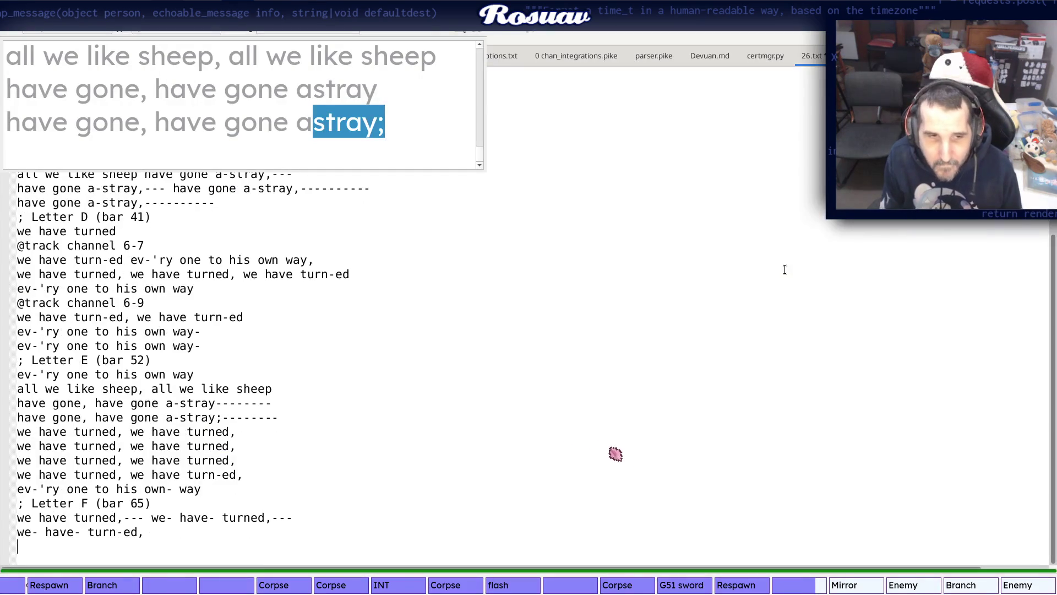
key(alt+Tab)
key(alt+Tab)
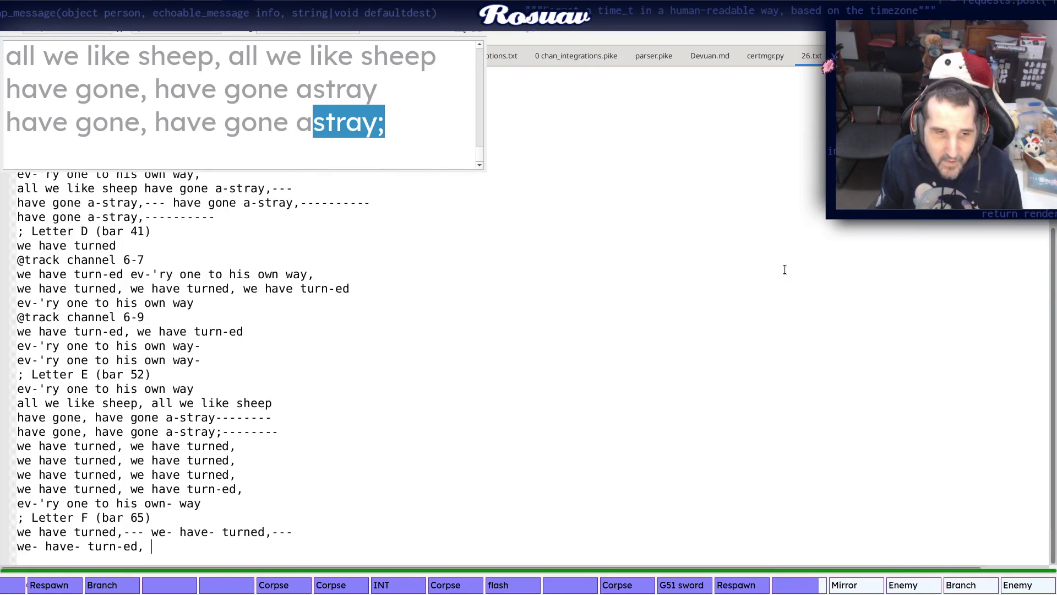
key(alt+Tab)
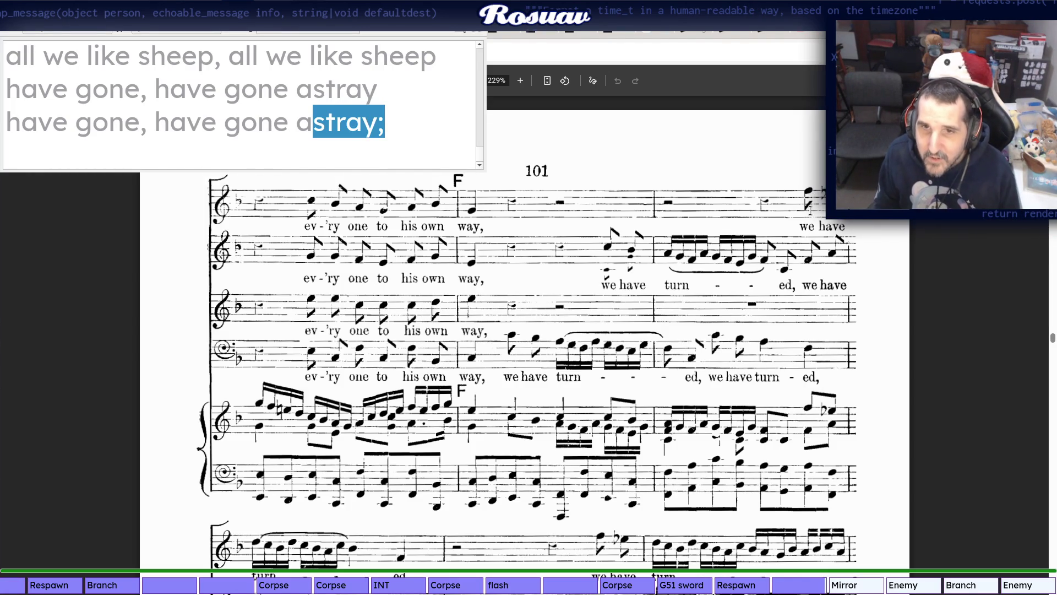
key(alt+Tab)
text(we hae)
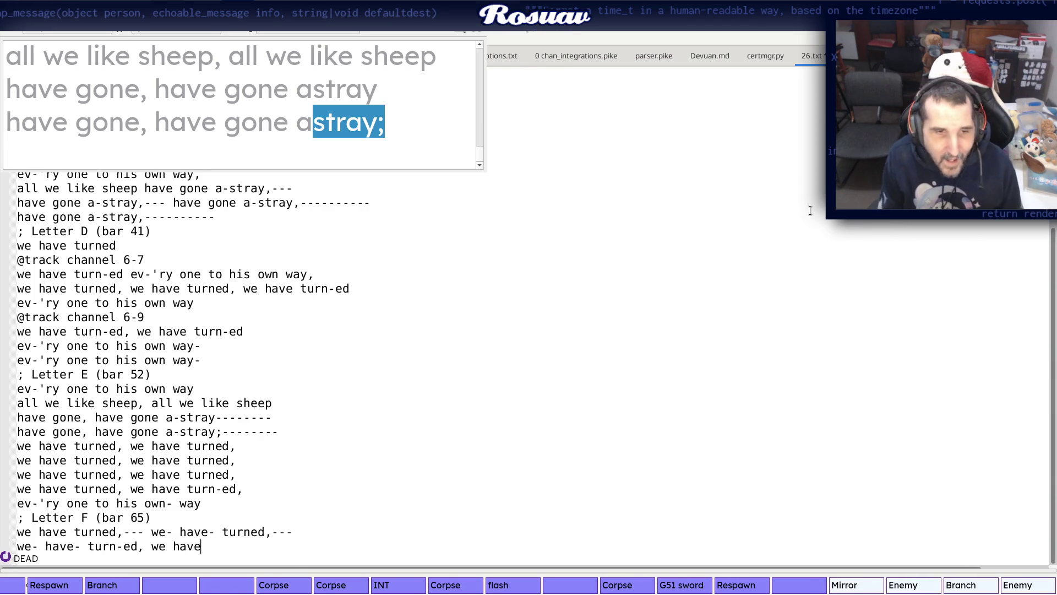
key(alt+Tab)
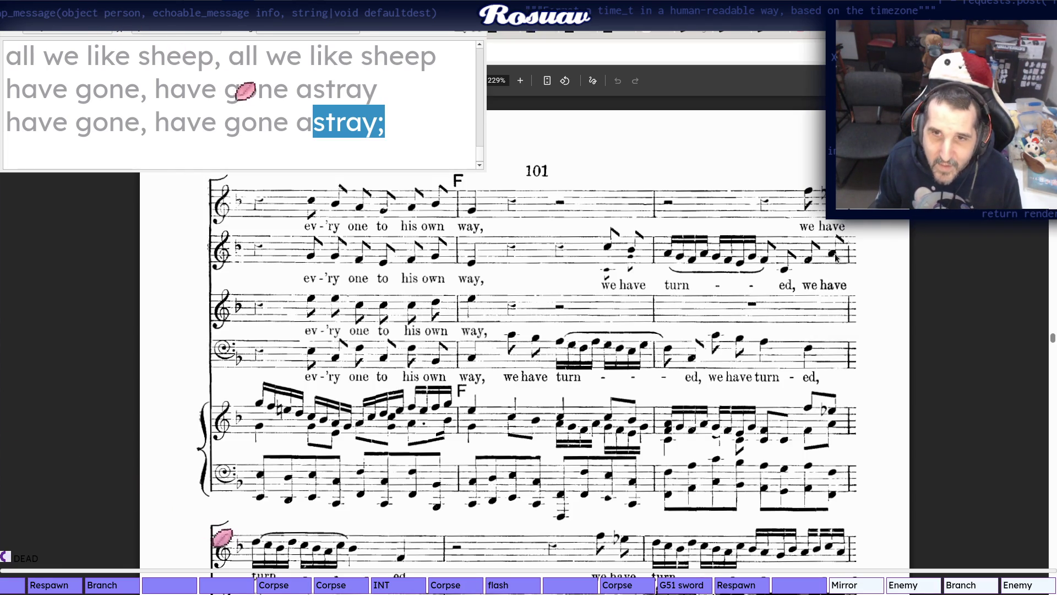
scroll(528, 372, down, 5)
scroll(528, 372, down, 1)
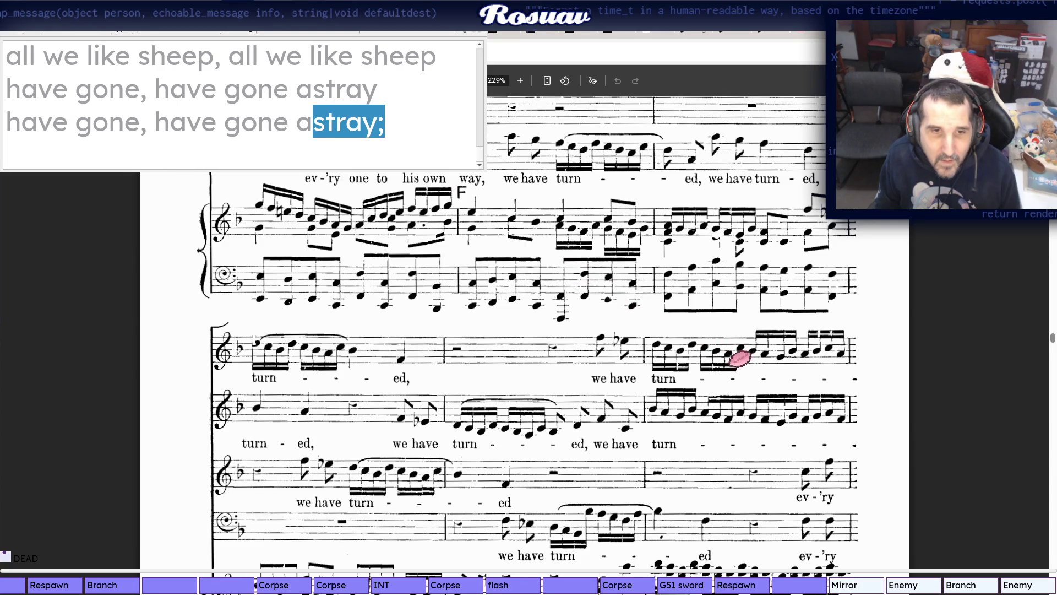
Start a third Letter F line with "we- have- turned,---", reading along in the score
key(alt+Tab)
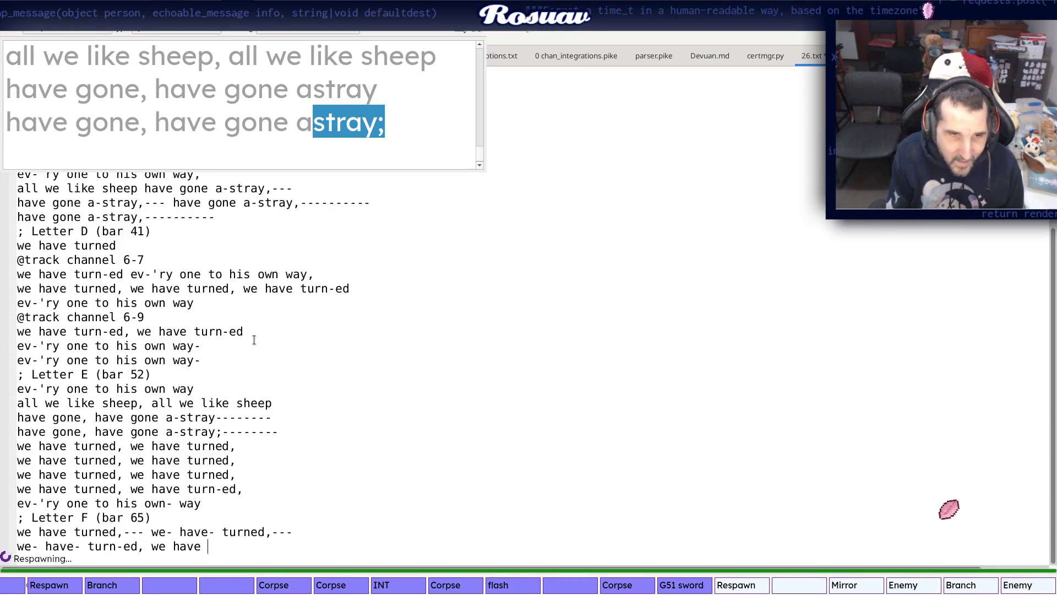
key(alt+Tab)
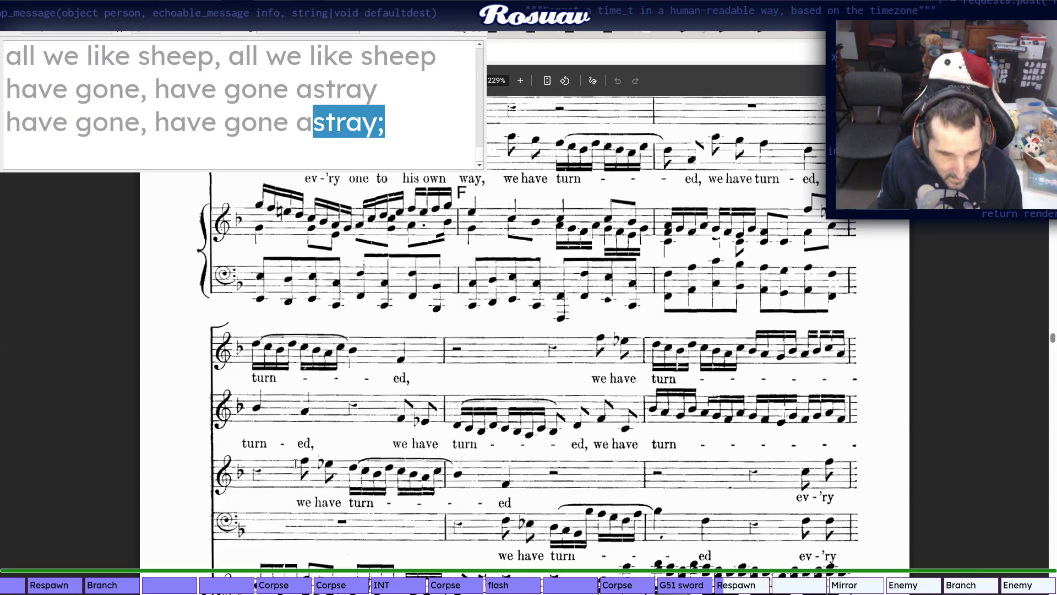
key(alt+Tab)
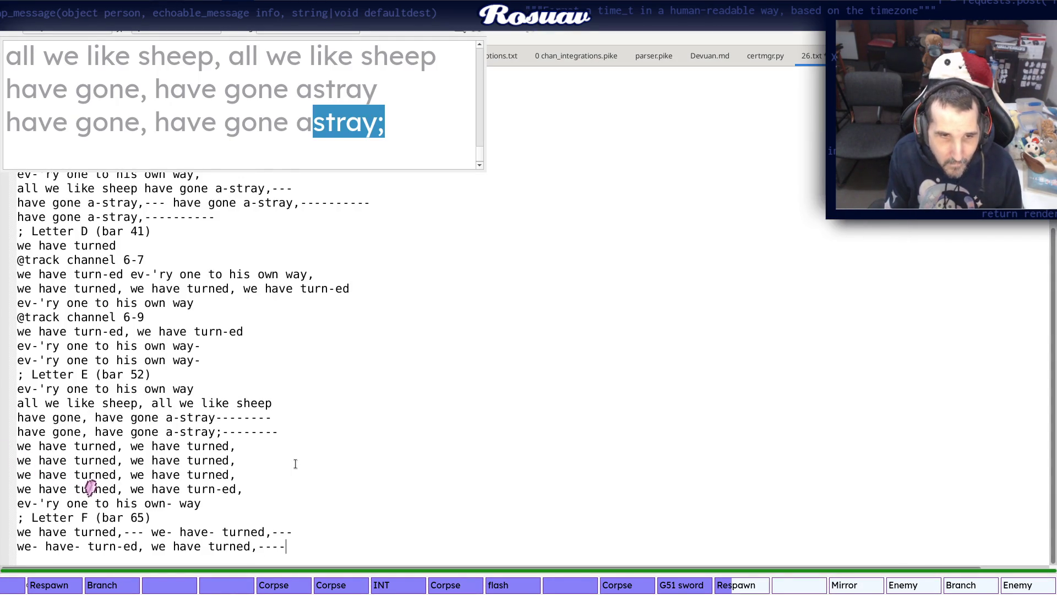
key(Return)
key(alt+Tab)
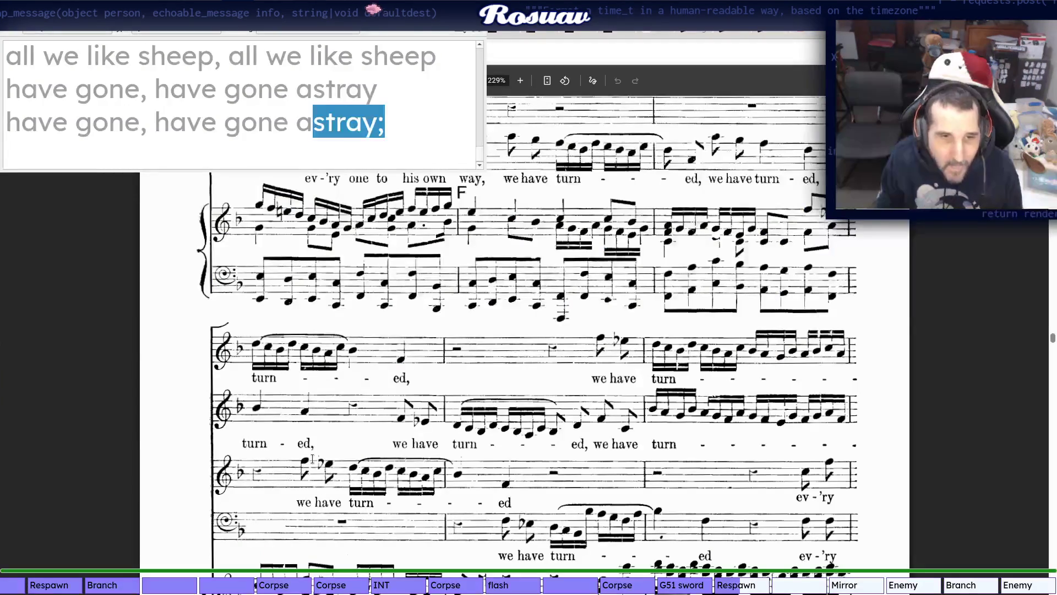
key(alt+Tab)
text(we have)
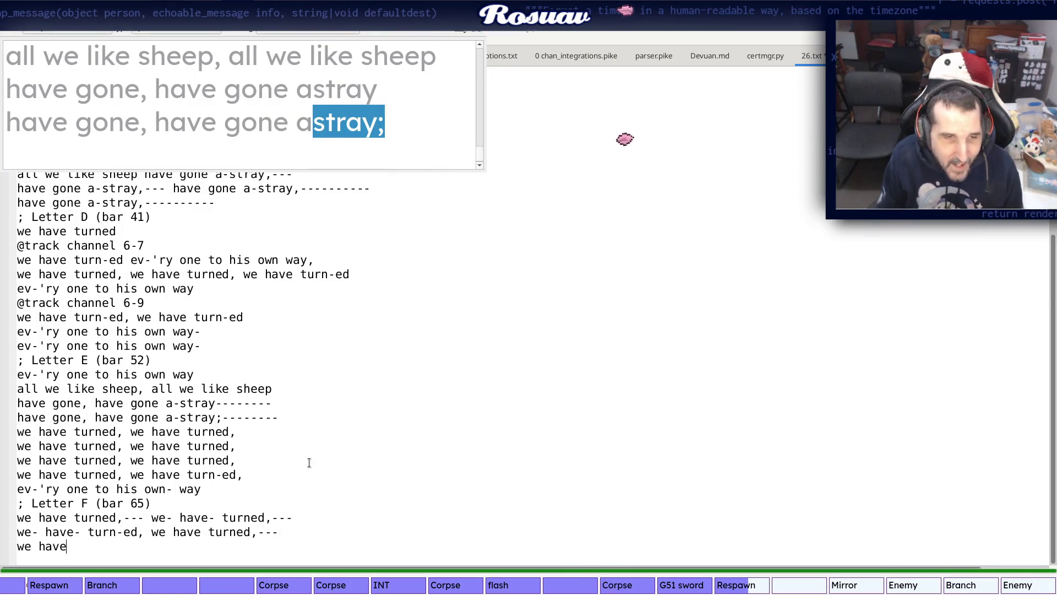
key(alt+Tab)
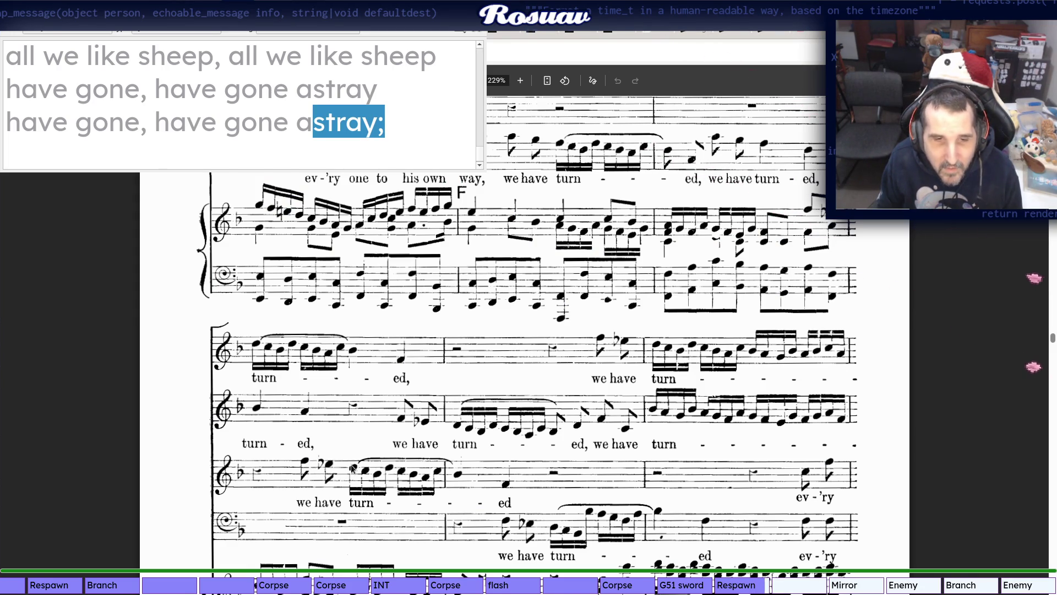
key(alt+Tab)
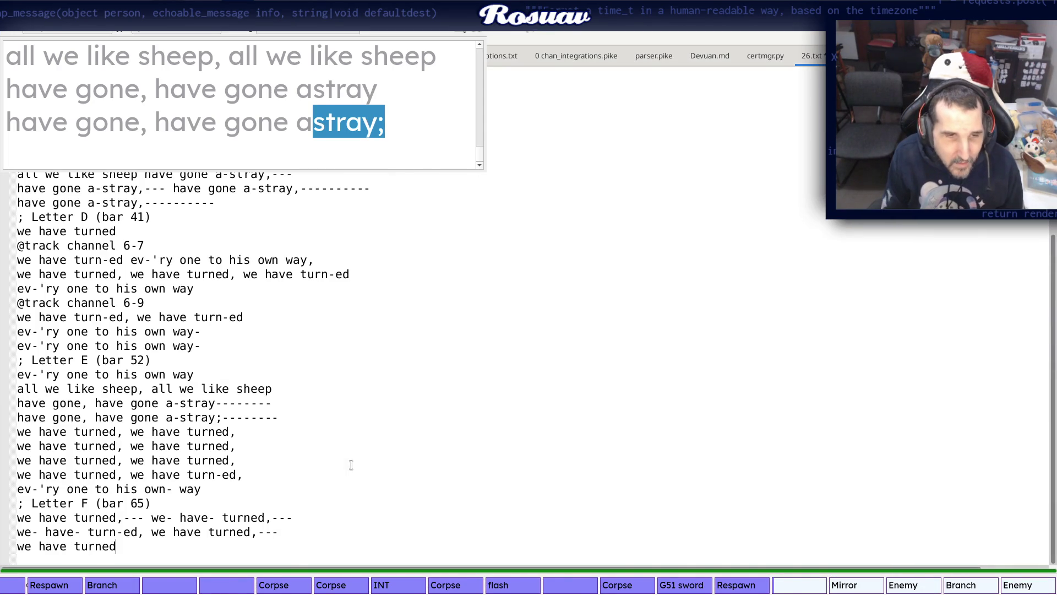
Finish that line as "we- have- turned,--- we- have- turned," after checking the bars
key(alt+Tab)
key(alt+Tab)
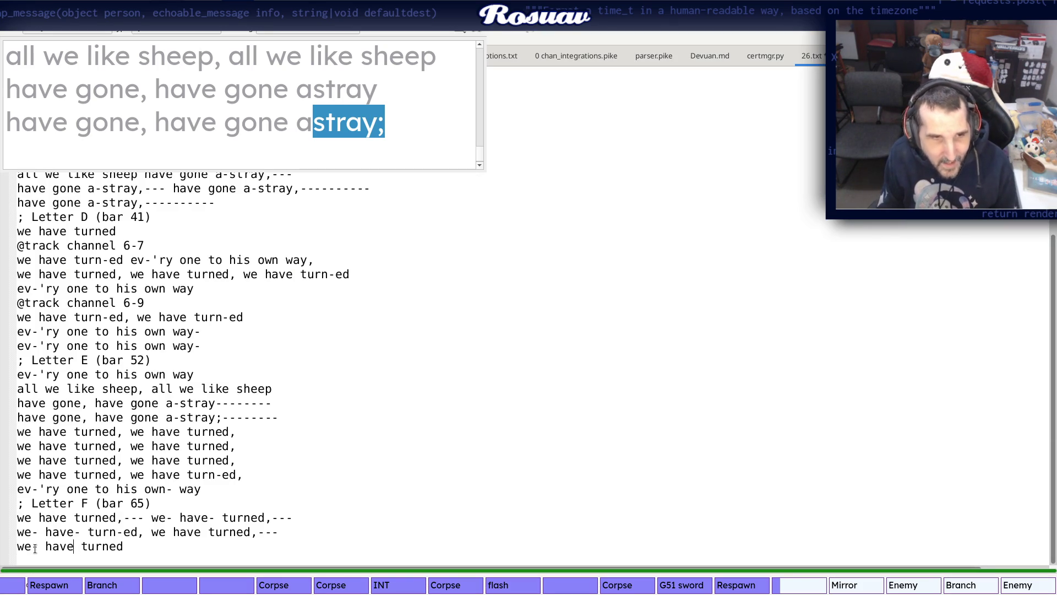
key(alt+Tab)
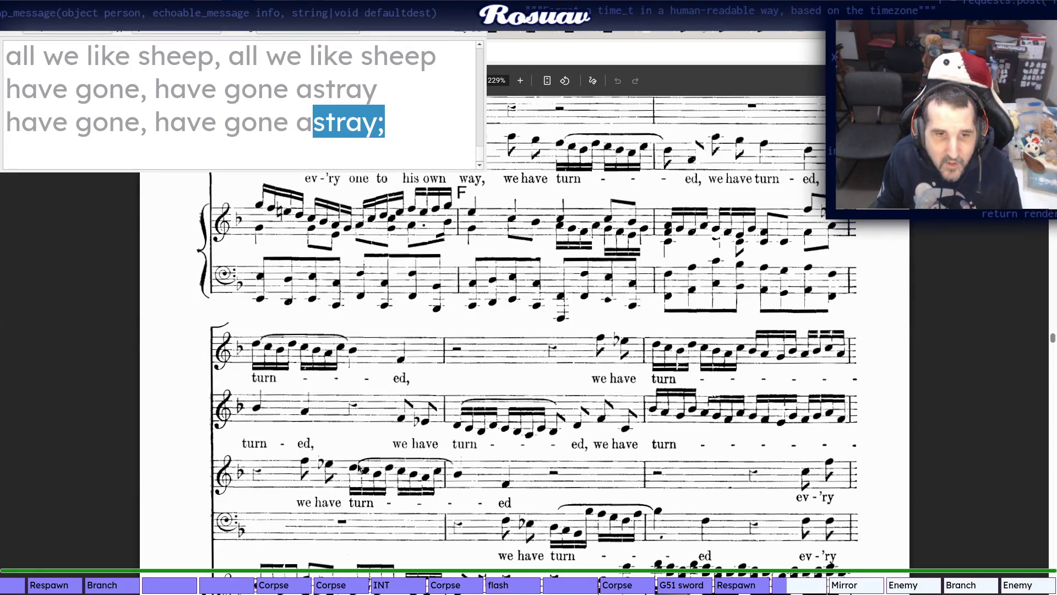
key(alt+Tab)
key(alt+Tab)
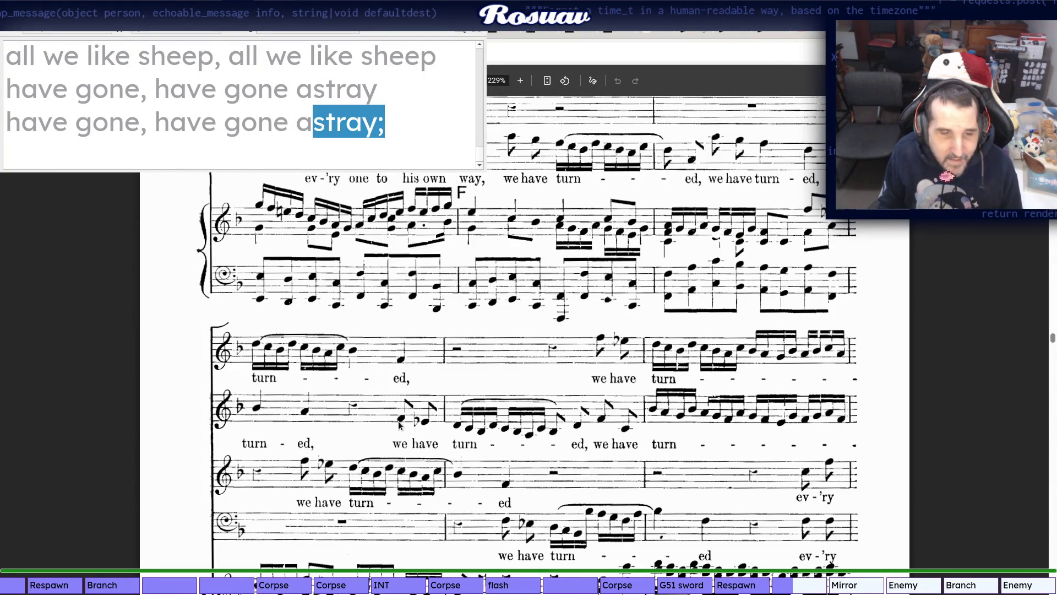
key(alt+Tab)
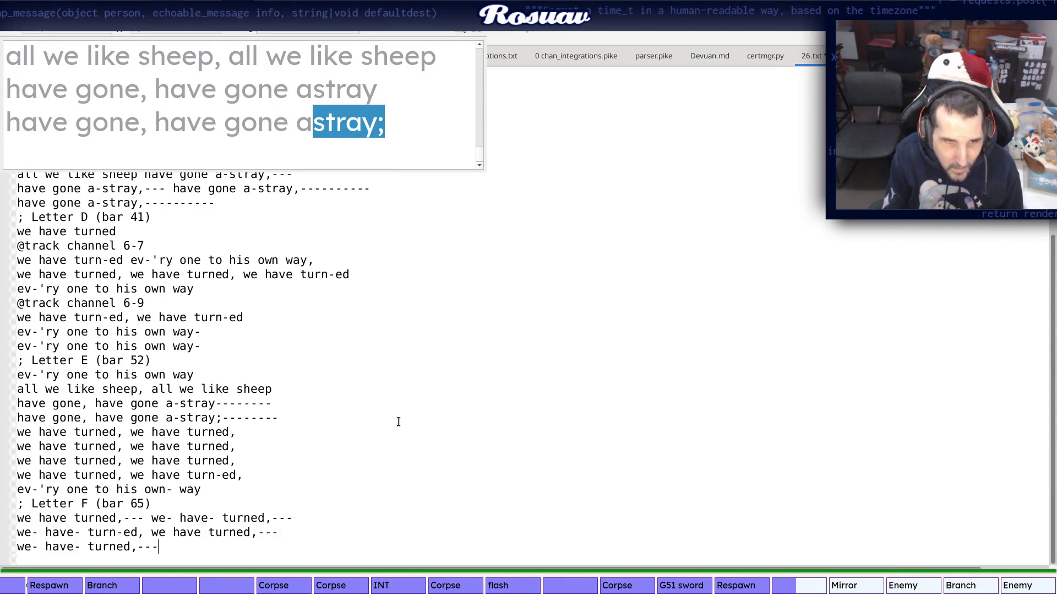
key(alt+Tab)
key(alt+Tab)
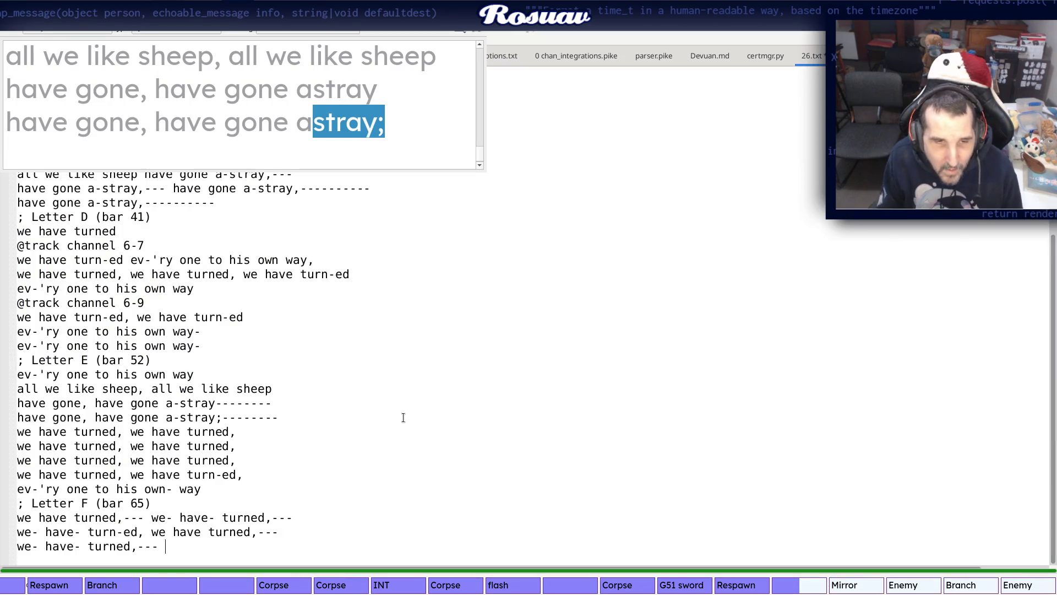
key(alt+Tab)
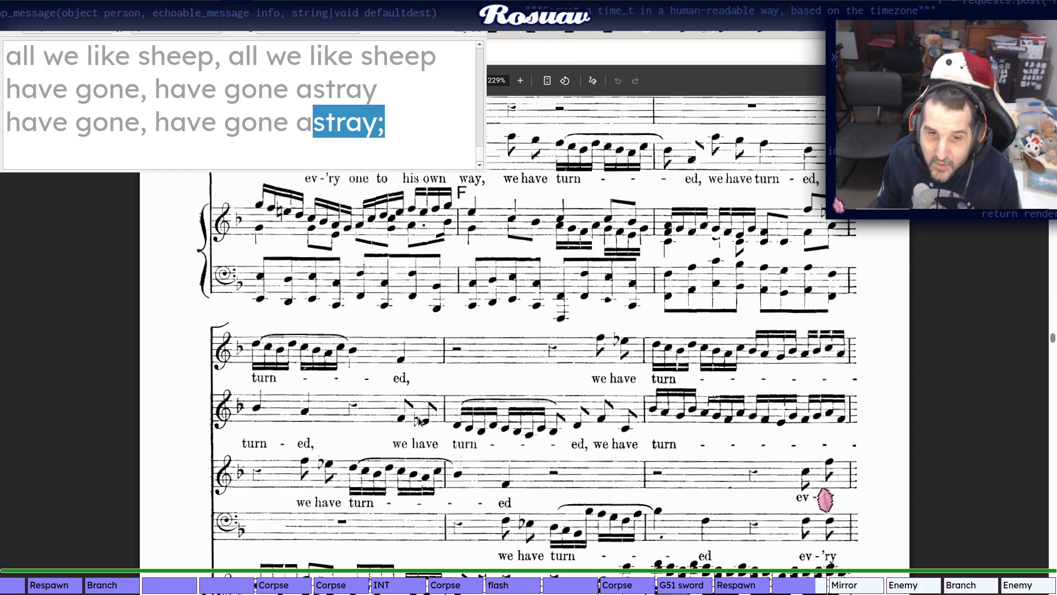
key(alt+Tab)
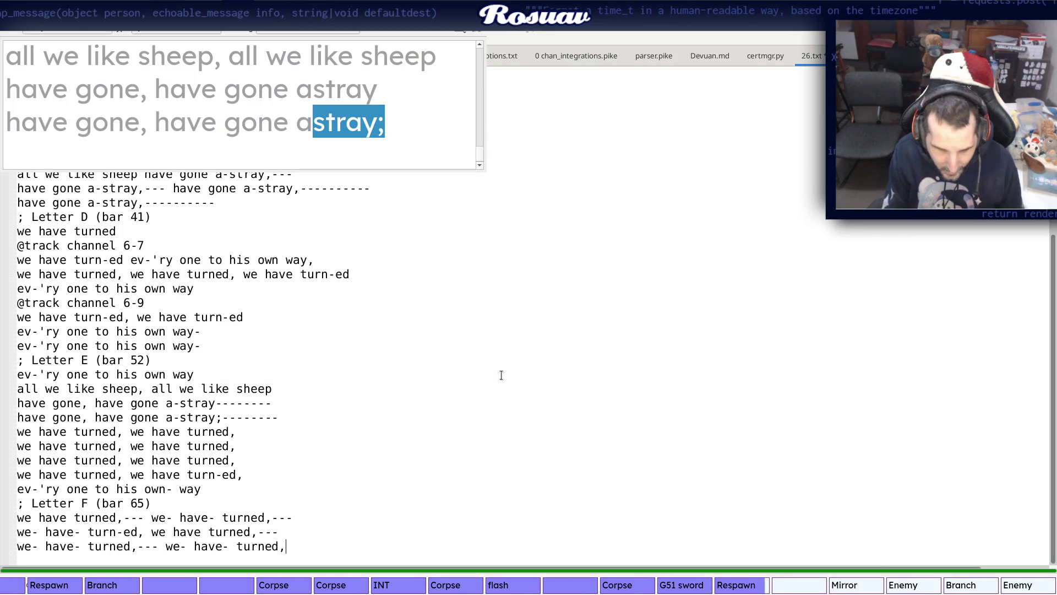
key(alt+Tab)
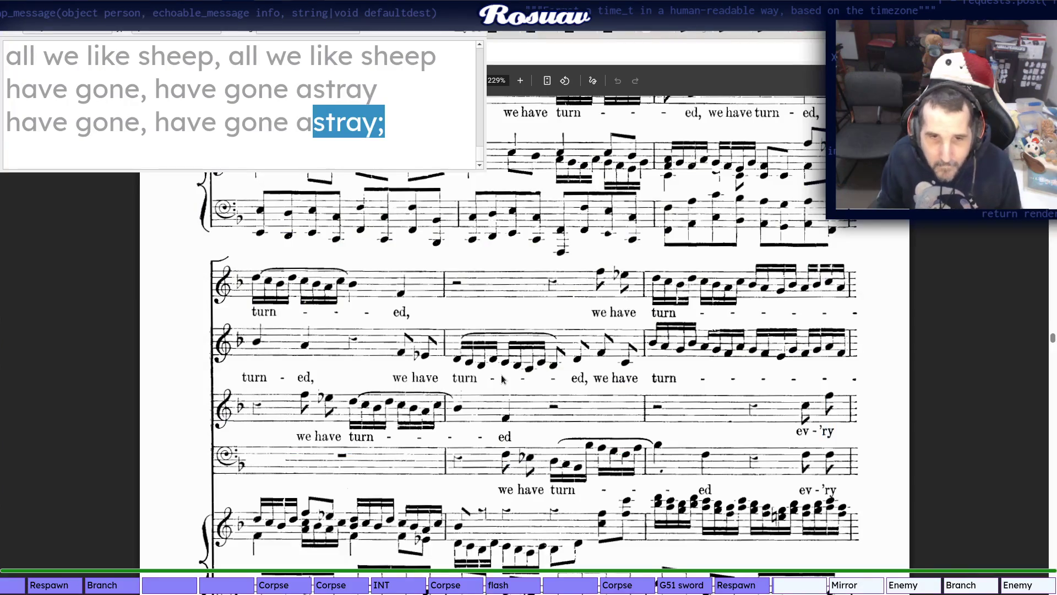
End the third line with '---' and begin a fourth Letter F line "we- have- turned,"
key(alt+Tab)
key(alt+Tab)
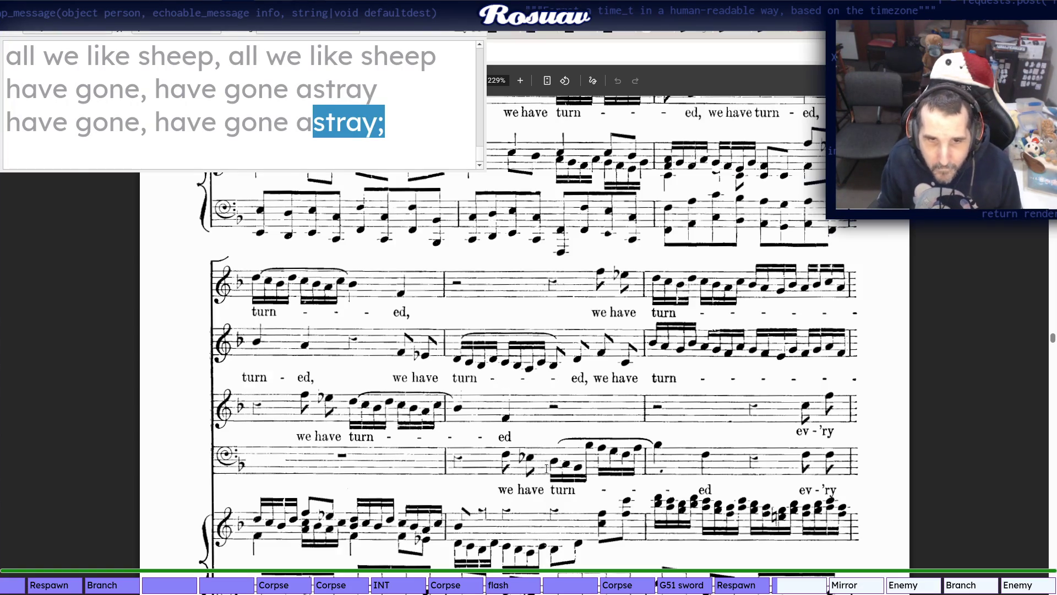
key(alt+Tab)
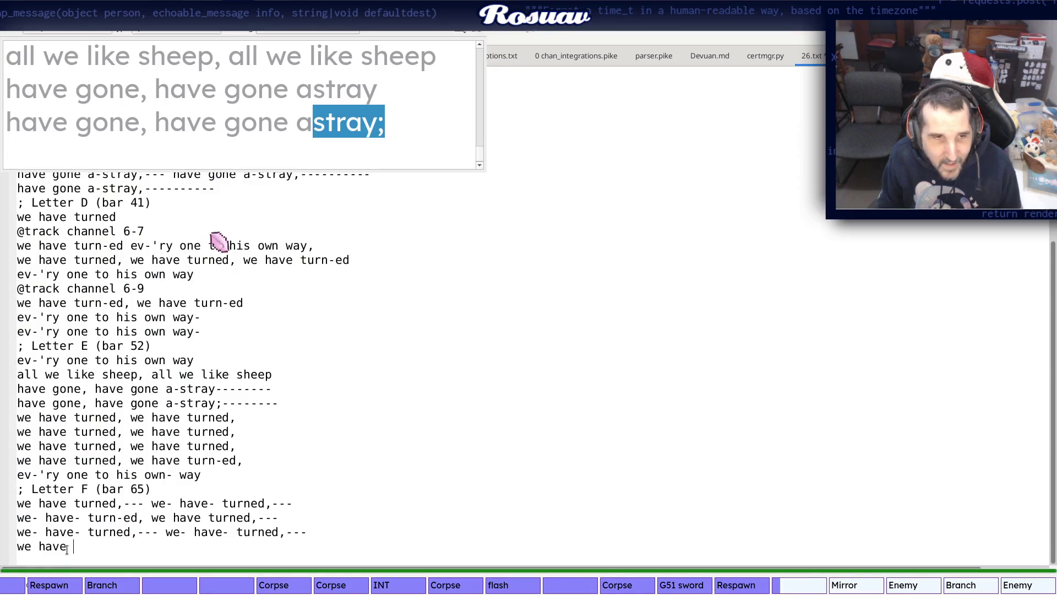
text(-)
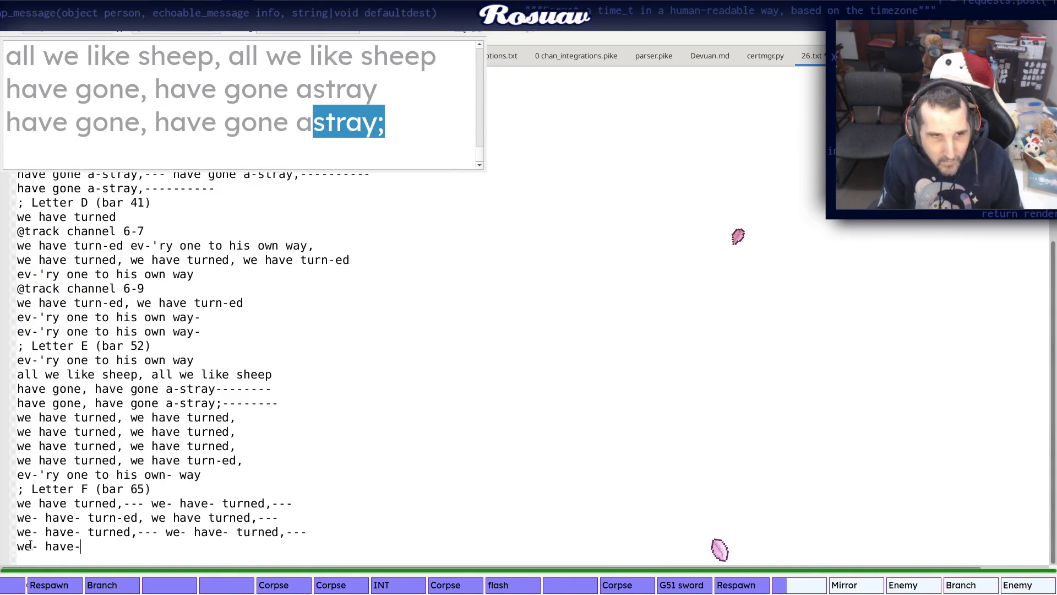
key(alt+Tab)
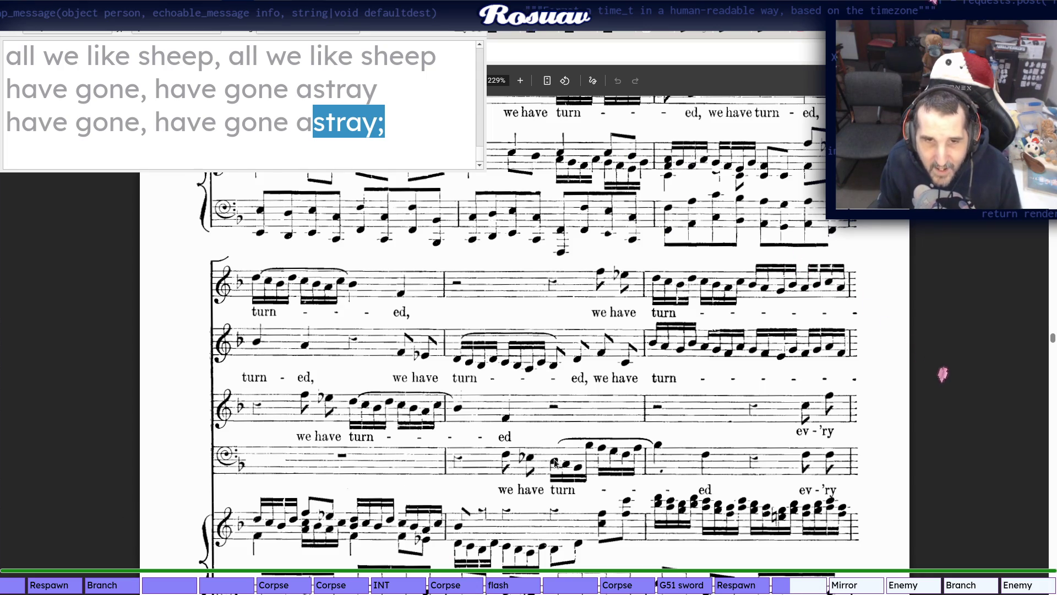
key(alt+Tab)
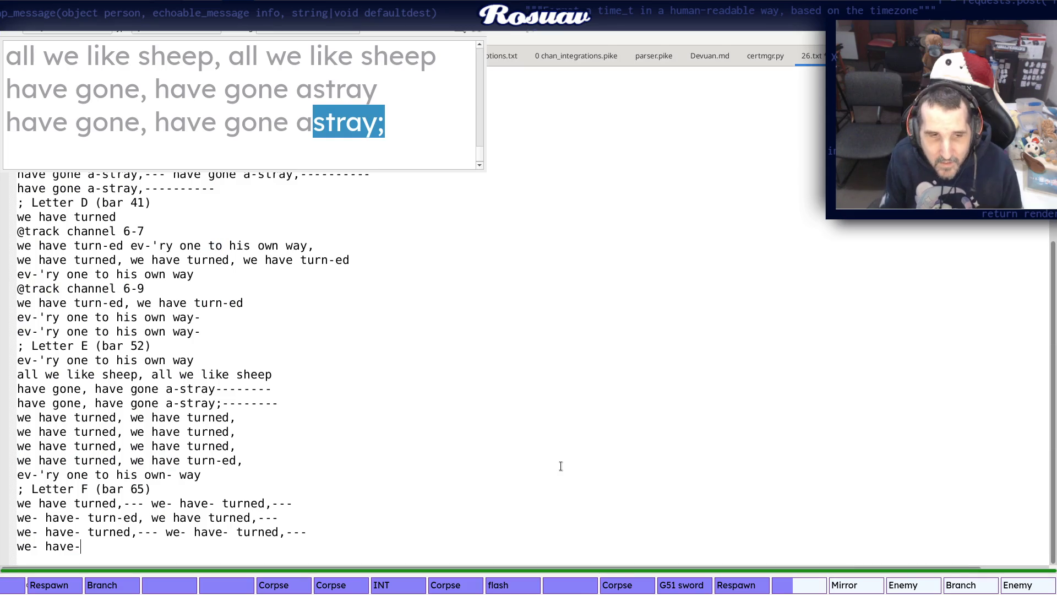
key(alt+Tab)
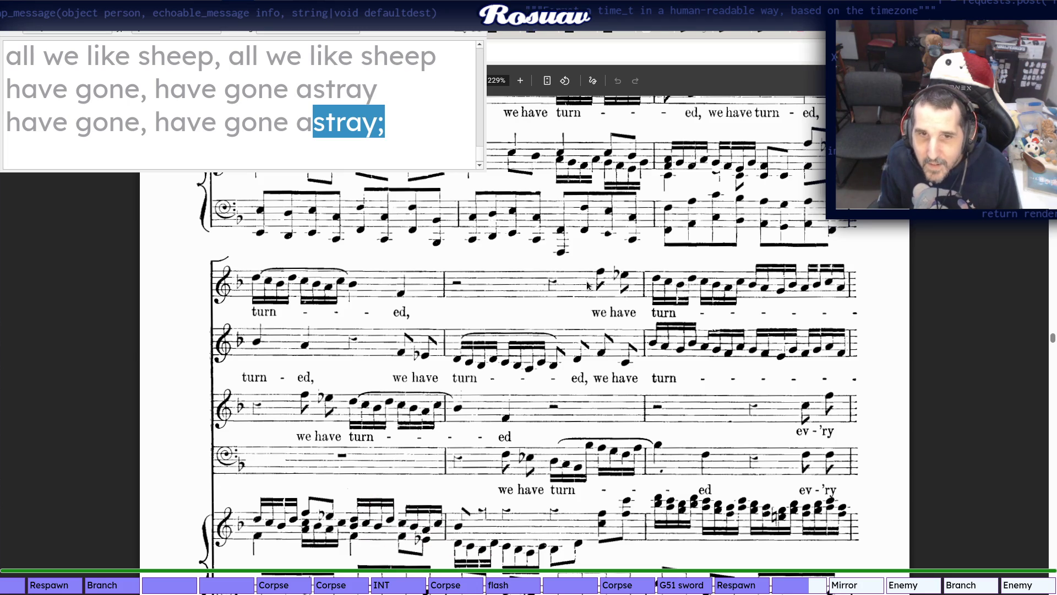
key(alt+Tab)
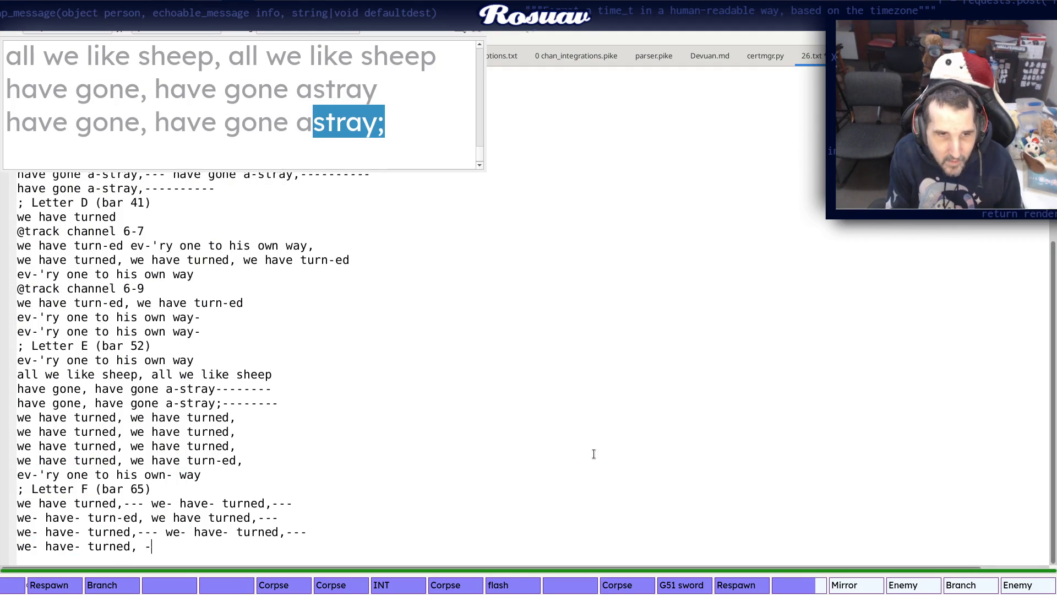
key(alt+Tab)
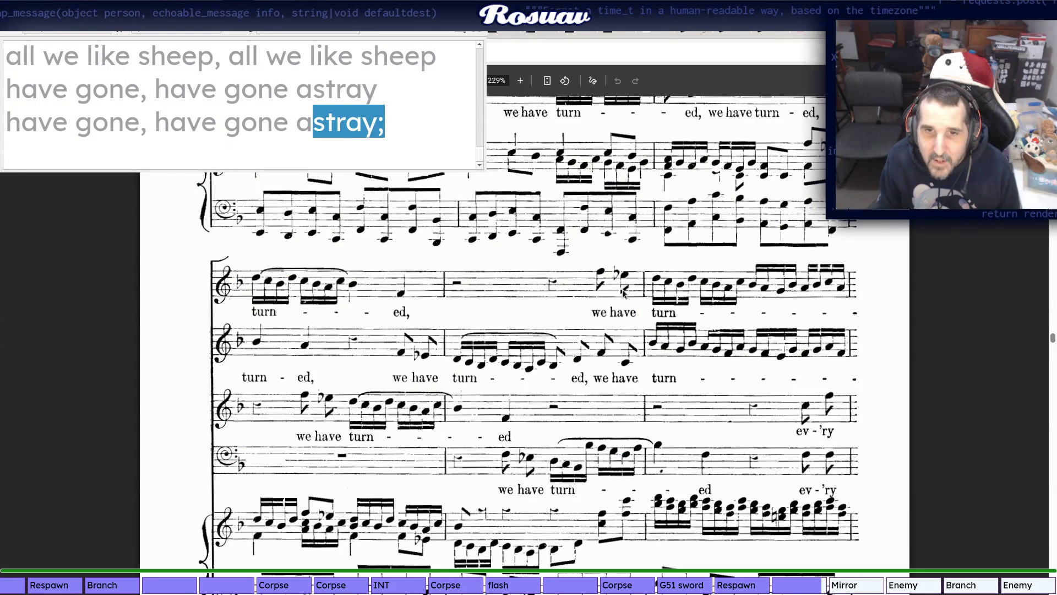
scroll(663, 296, down, 2)
scroll(660, 310, down, 1)
scroll(659, 326, down, 2)
scroll(656, 344, down, 2)
scroll(655, 345, down, 5)
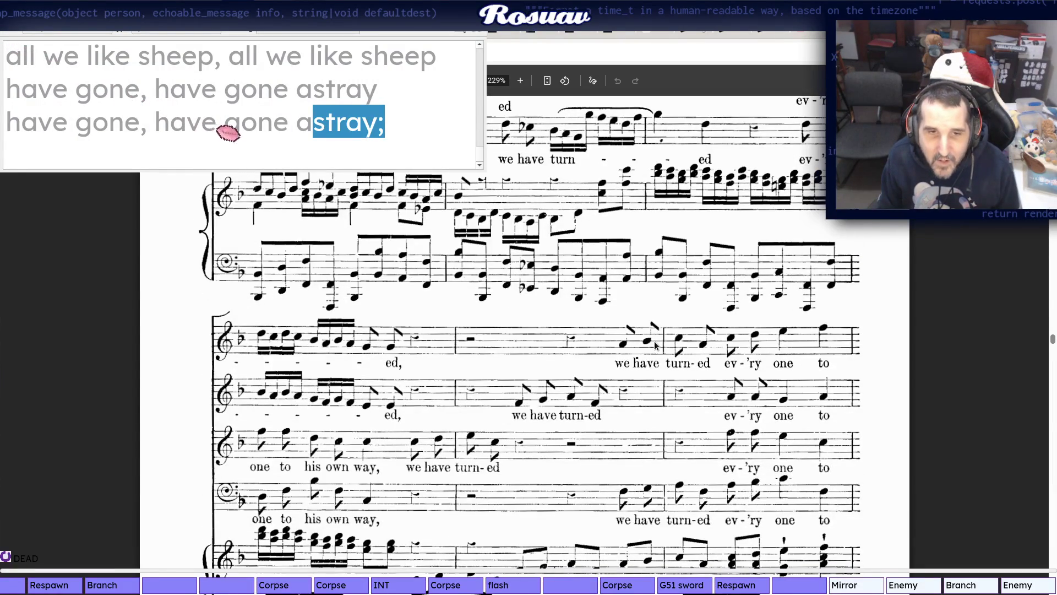
scroll(656, 345, up, 7)
scroll(655, 345, up, 2)
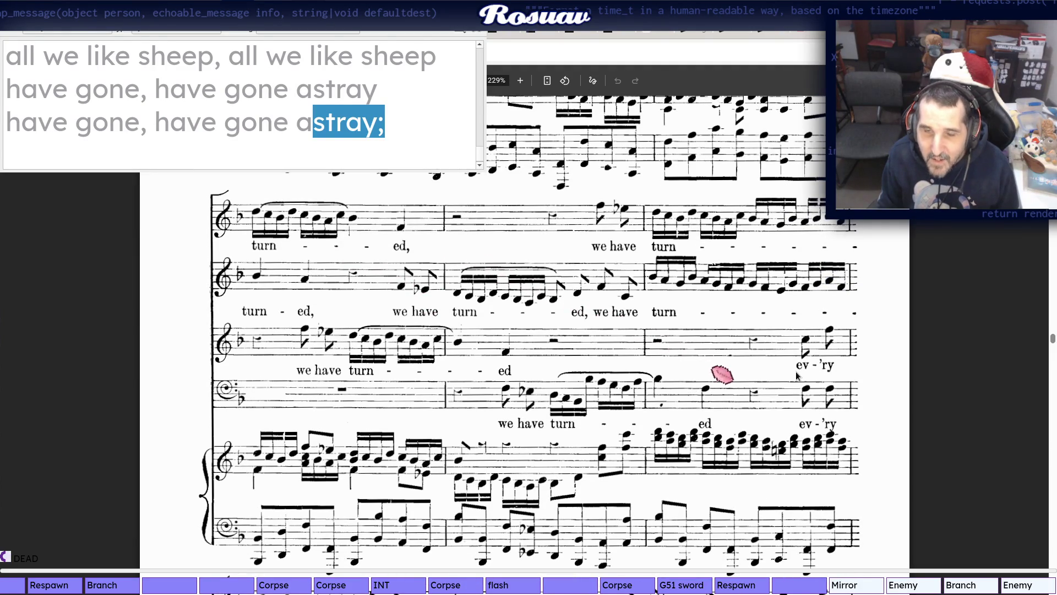
Extend the fourth line to "we- have- turned,--- we- have" from the score's next systems
key(alt+Tab)
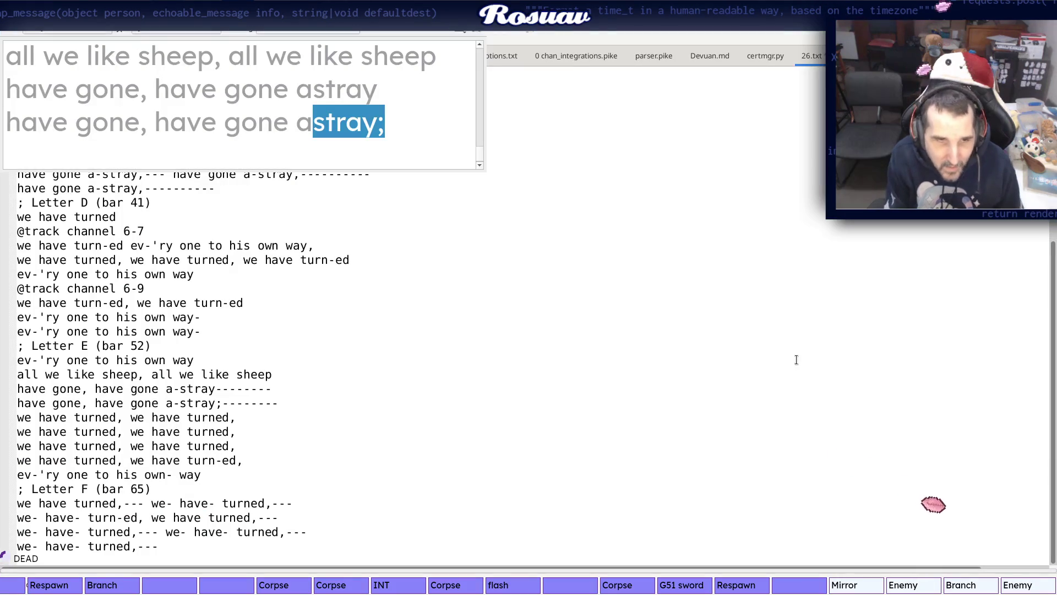
text(ve)
key(alt+Tab)
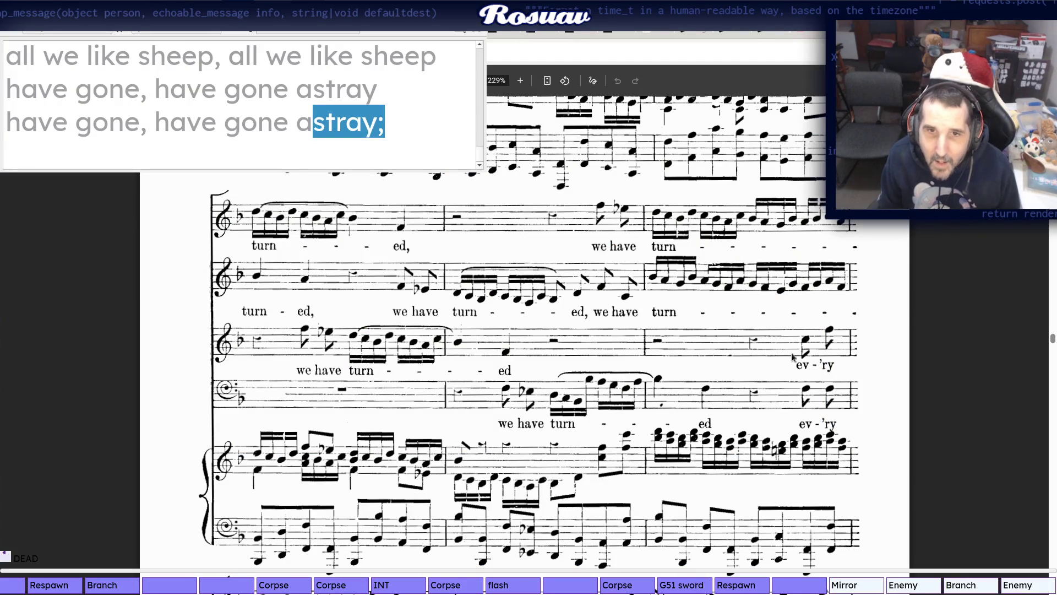
key(alt+Tab)
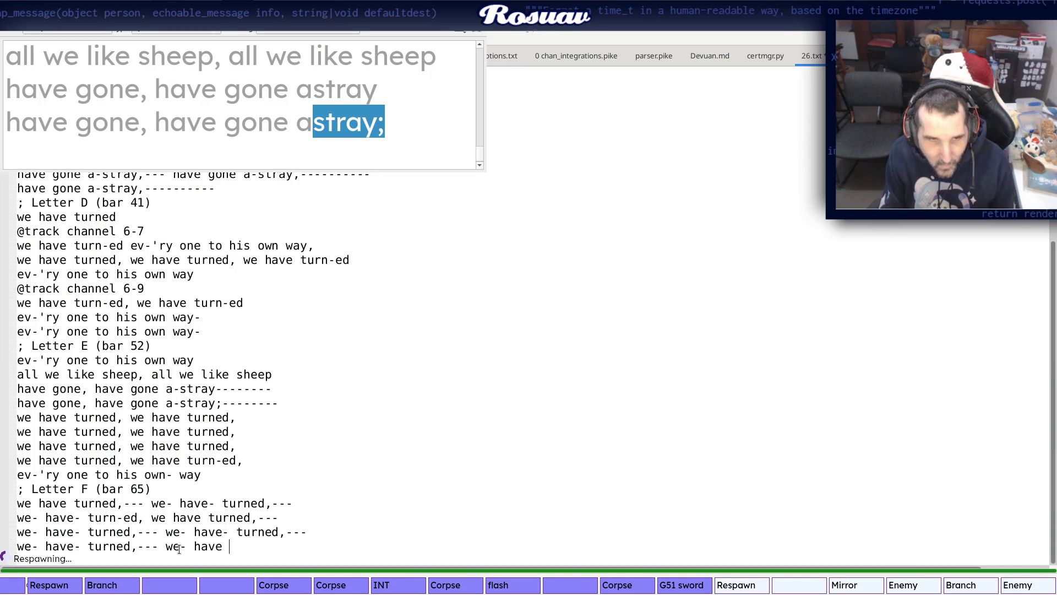
key(alt+Tab)
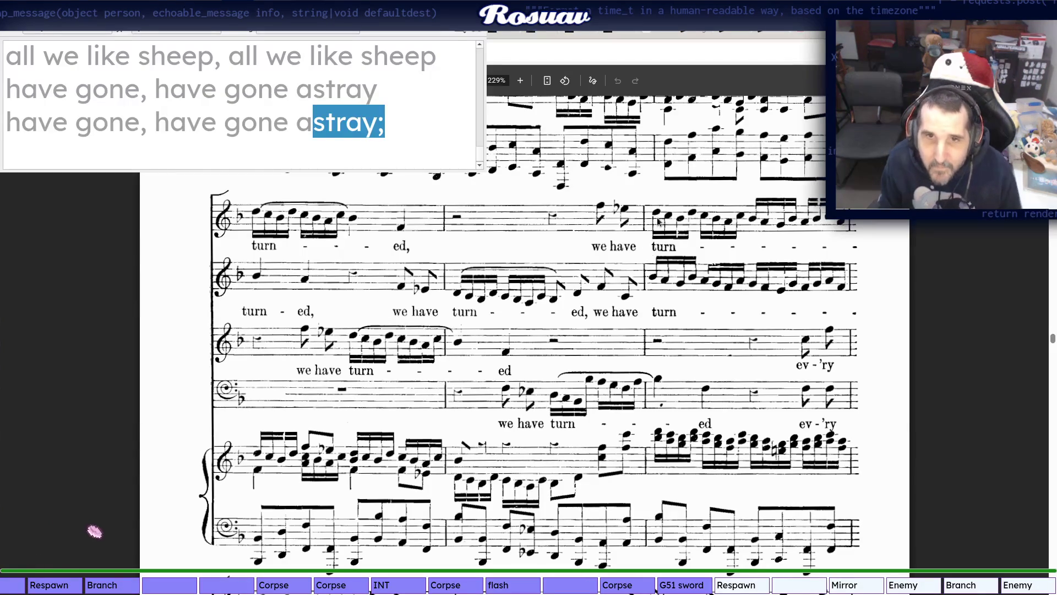
key(alt+Tab)
key(alt+Tab)
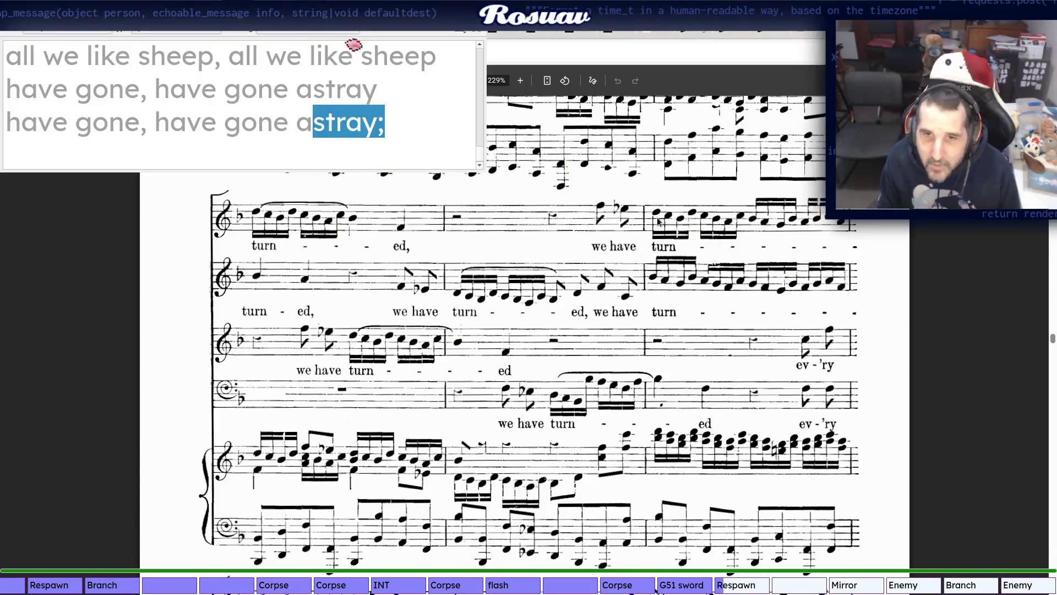
key(alt+Tab)
key(alt+Tab)
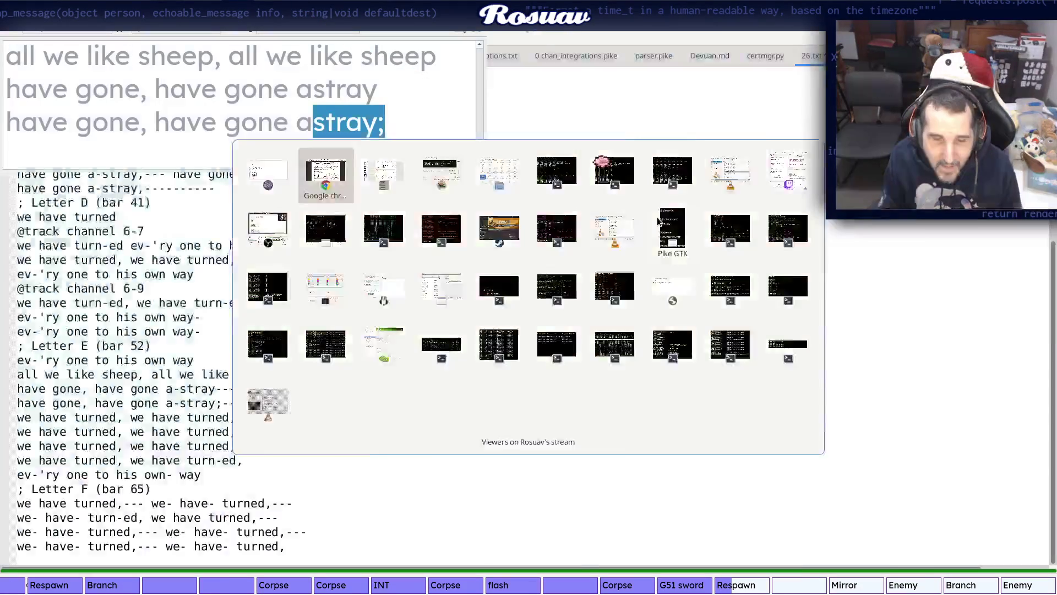
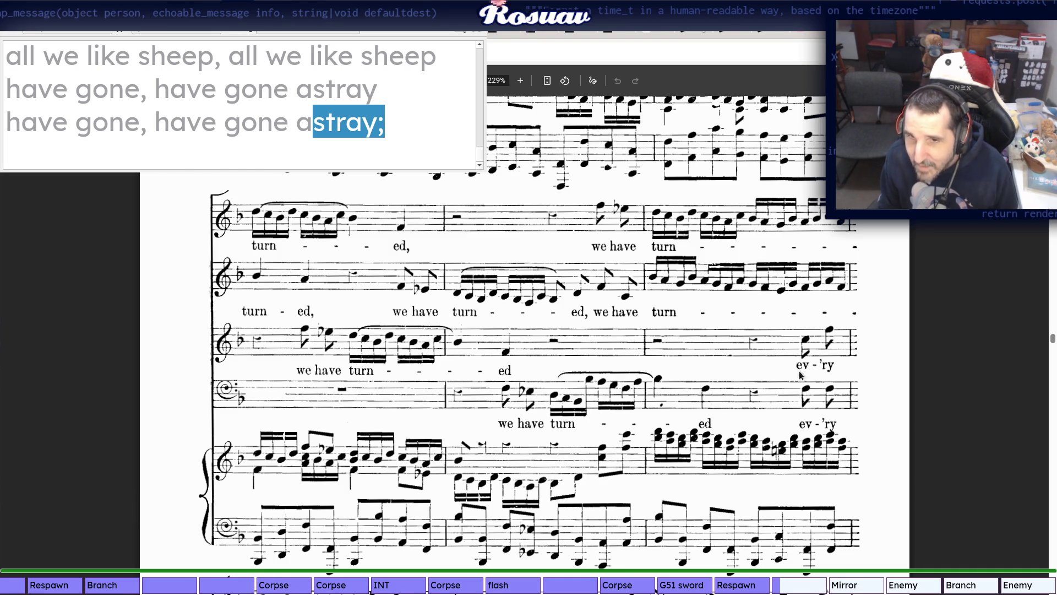
Start a new line under Letter F and write ev--'ry- one- to- his- own- from the score
key(alt+Tab)
text(--------)
key(Return)
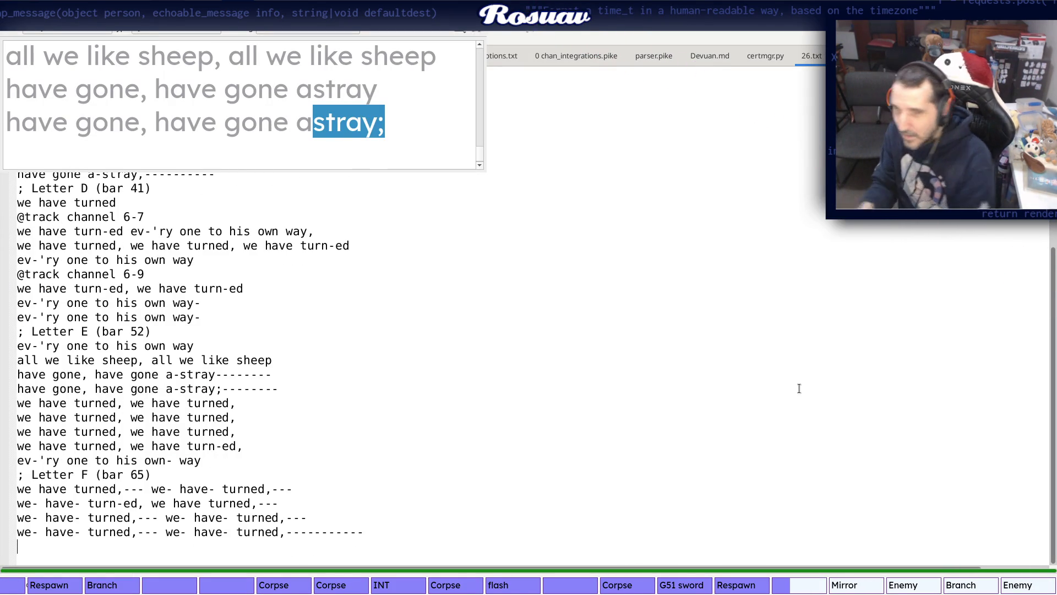
key(alt+Tab)
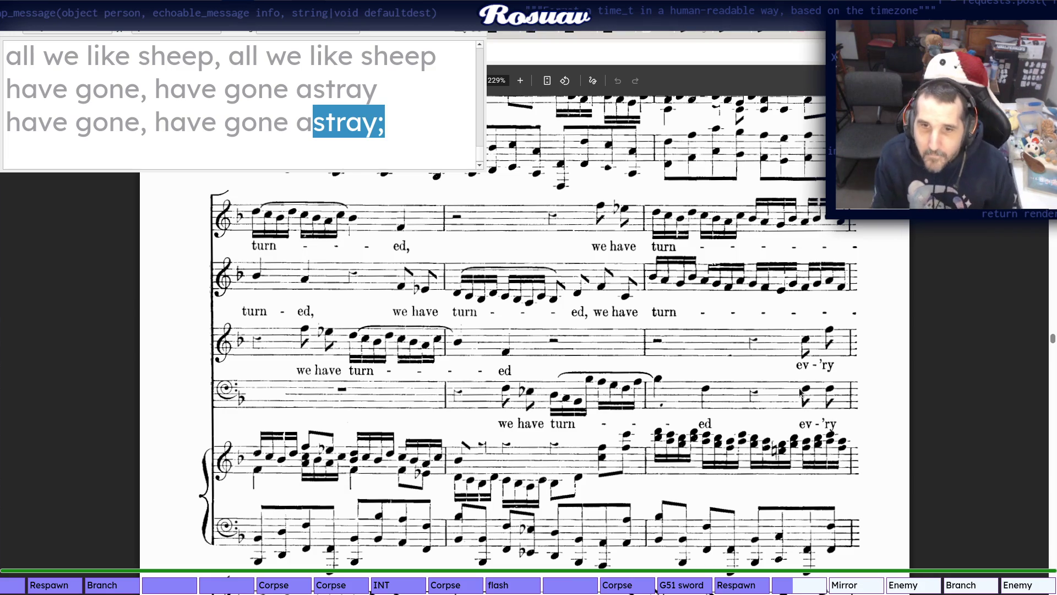
key(alt+Tab)
text(ev)
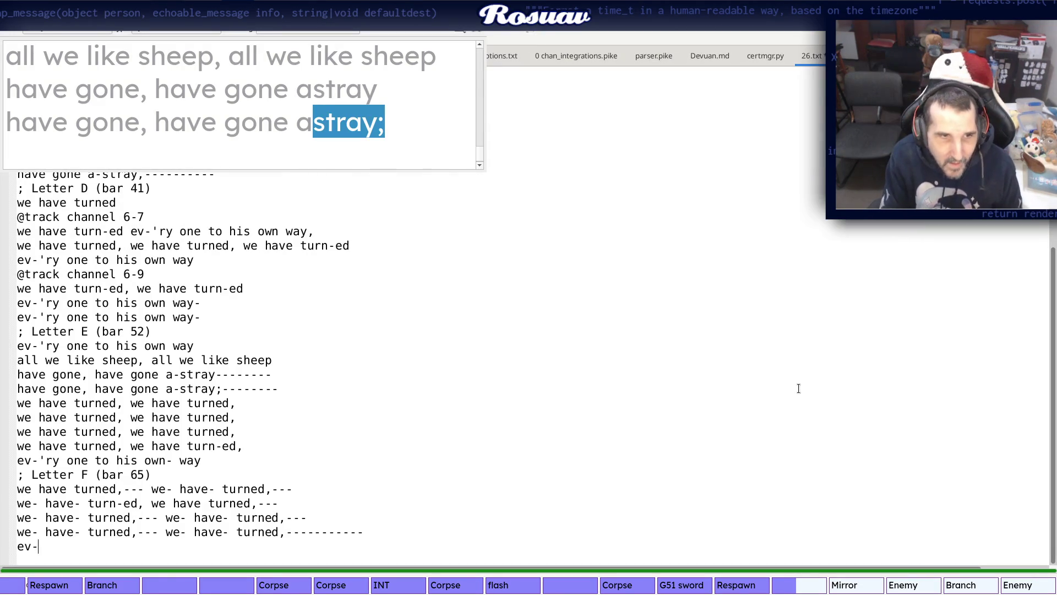
key(alt+Tab)
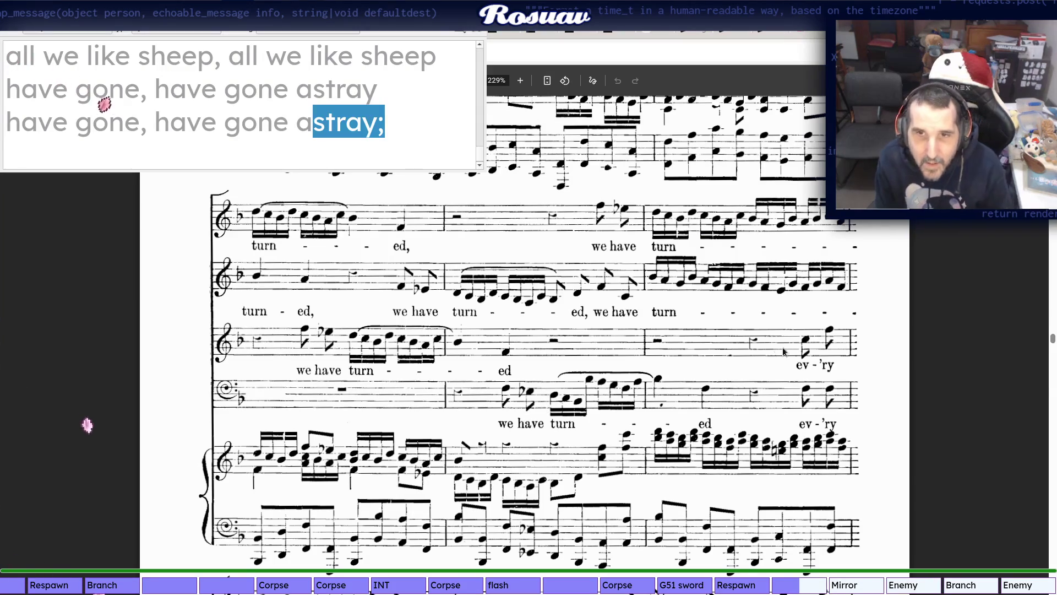
key(alt+Tab)
text(-'ry)
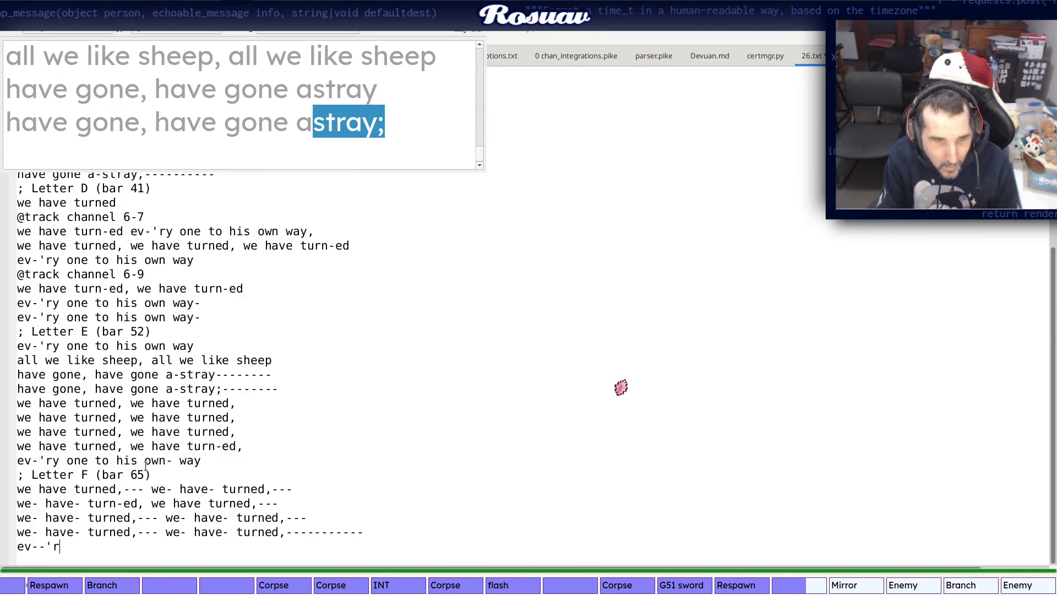
key(alt+Tab)
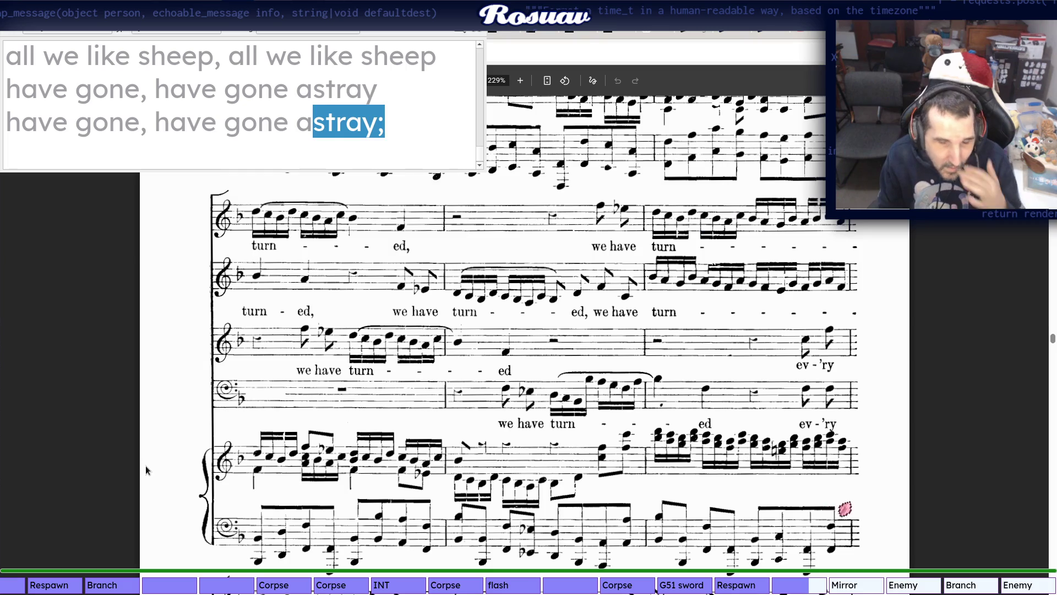
scroll(412, 351, down, 5)
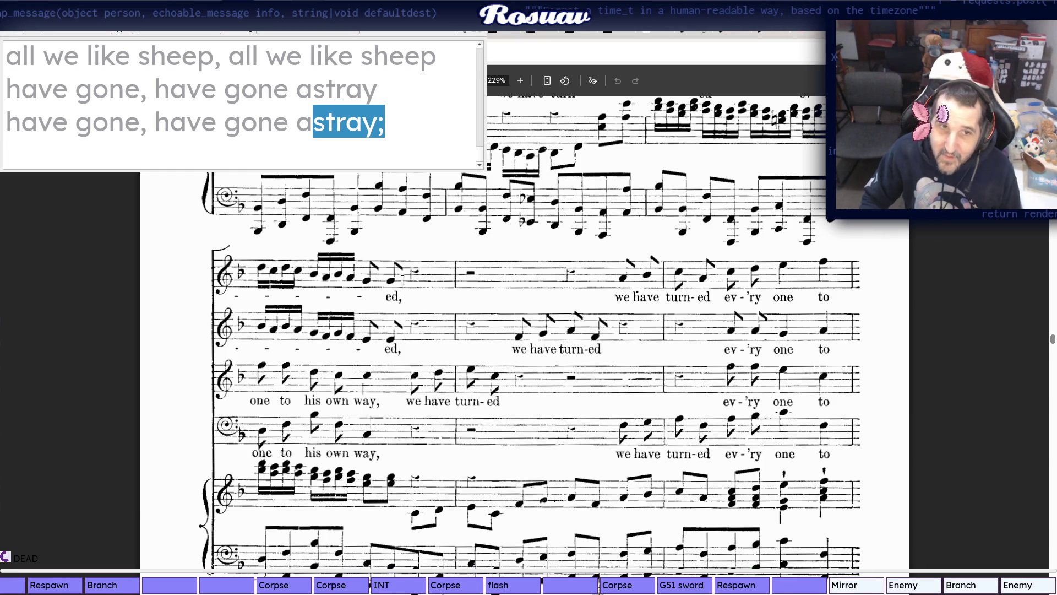
key(alt+Tab)
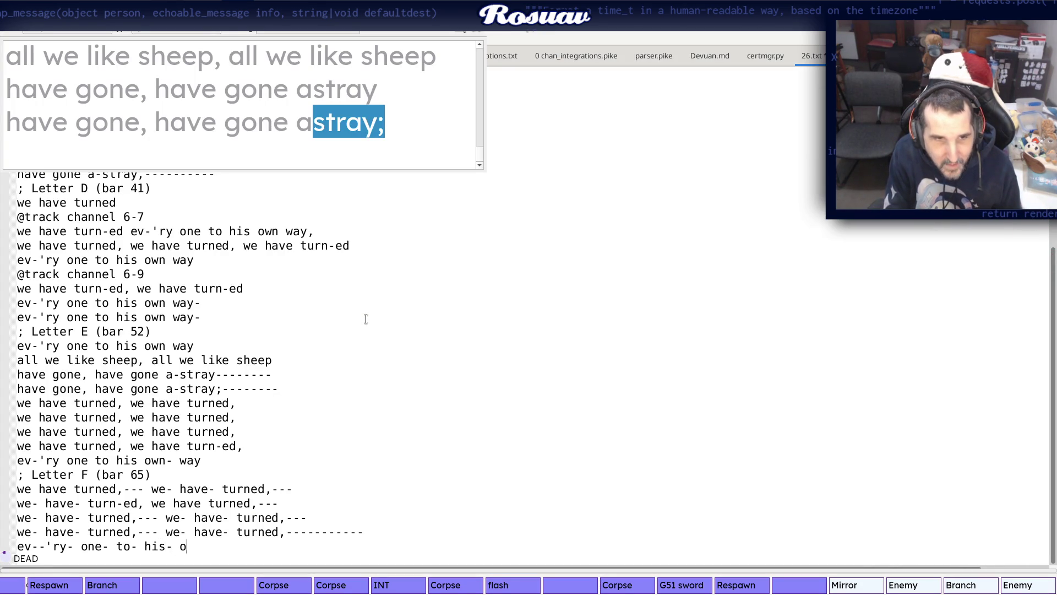
Remove the stray space after own and finish the line with way,-
key(BackSpace)
text(- way)
key(alt+Tab)
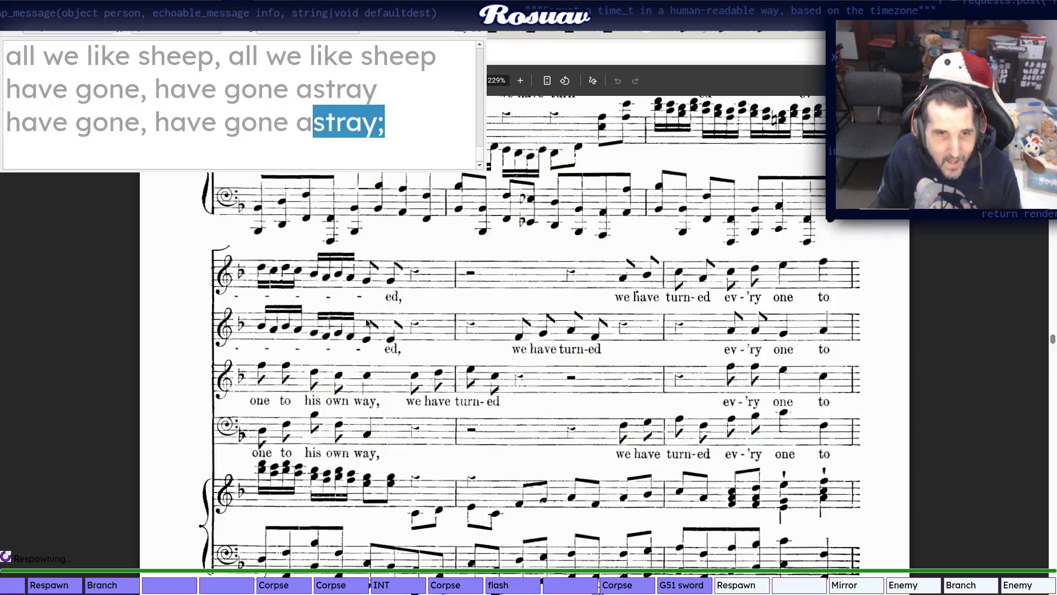
key(alt+Tab)
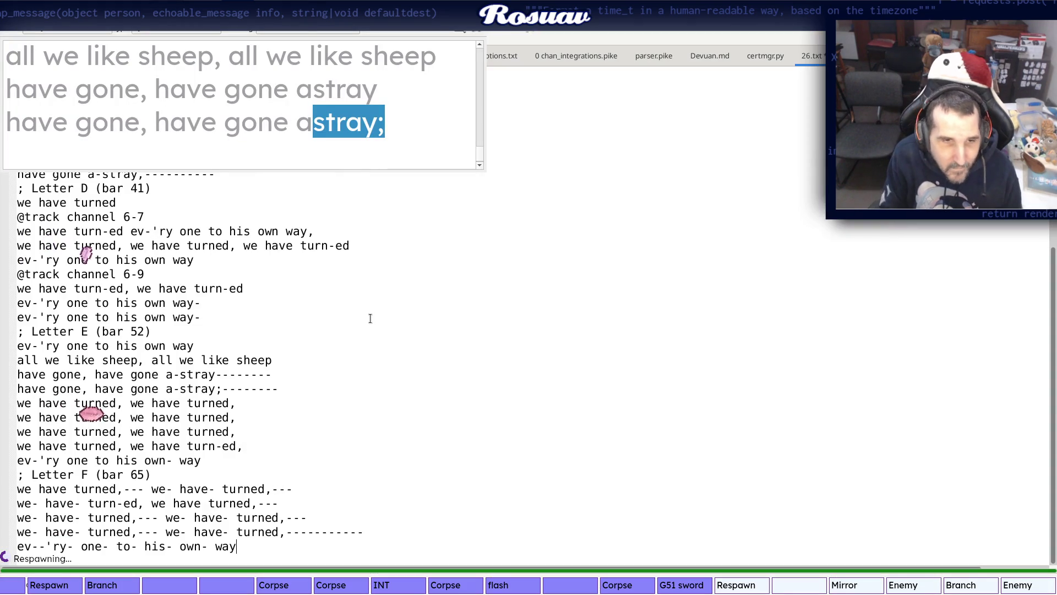
key(alt+Tab)
key(alt+Tab)
key(alt+Tab)
key(alt+Tab)
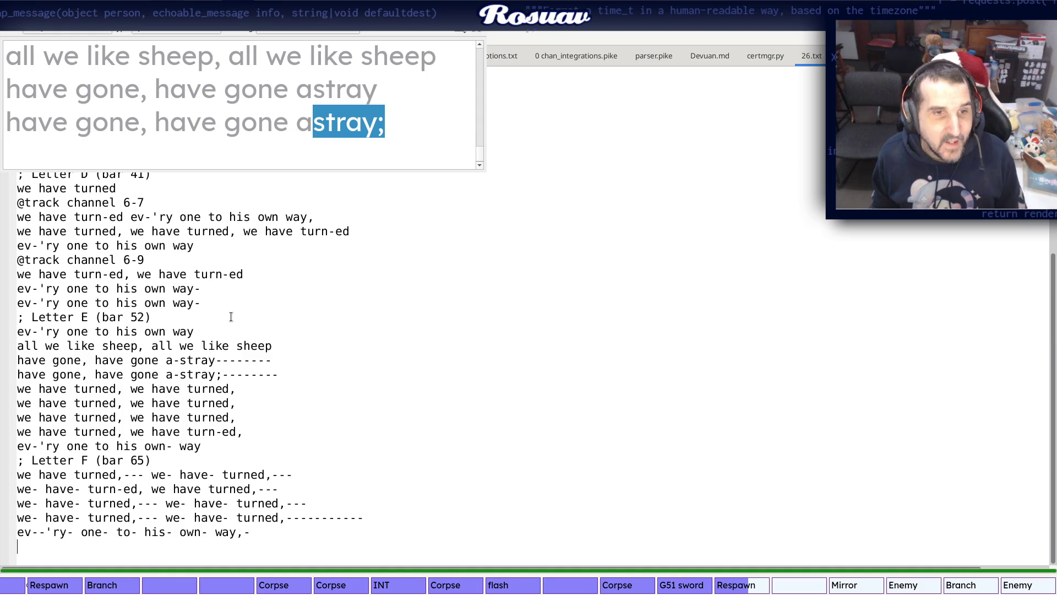
drag(233, 318, 18, 317)
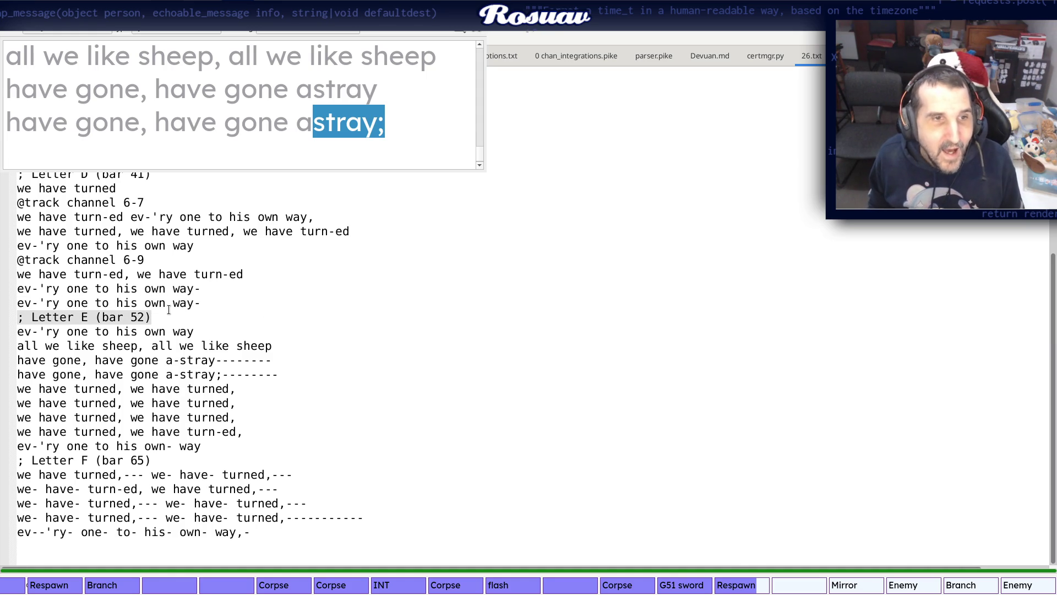
drag(145, 259, 18, 259)
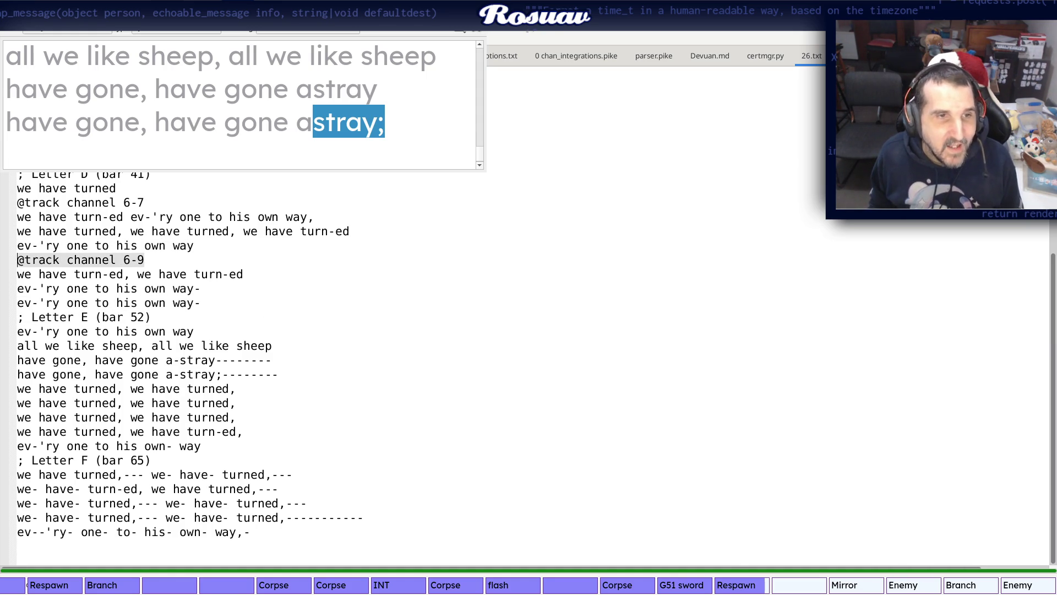
click(194, 555)
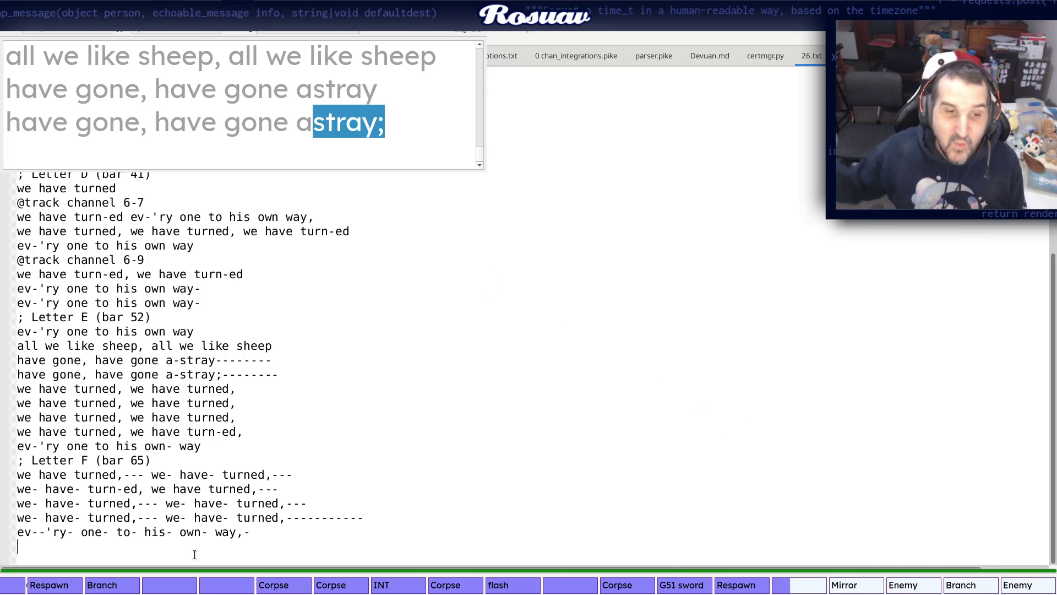
key(alt+Tab)
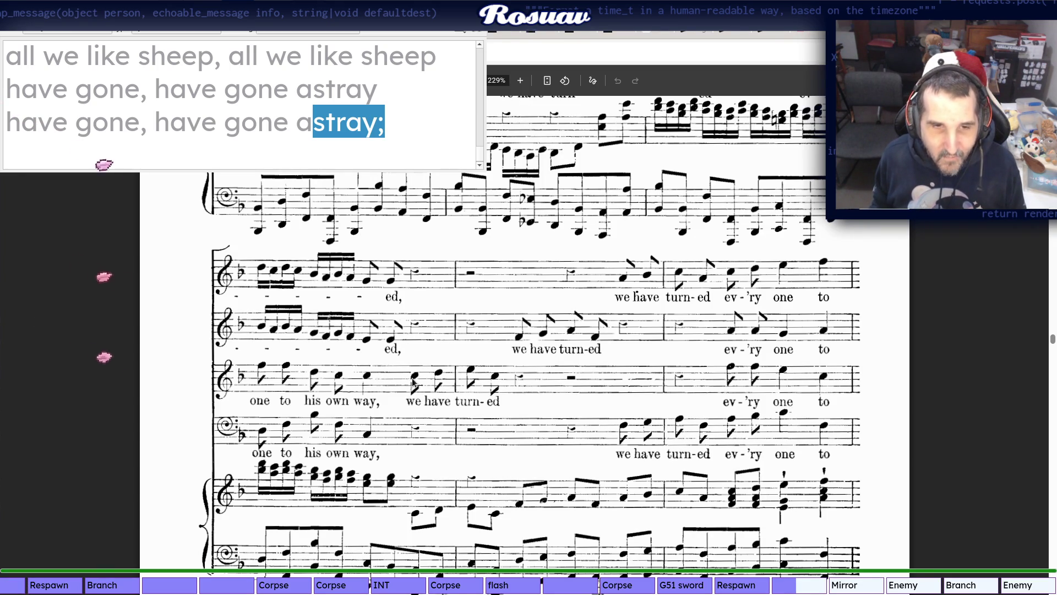
Write the line 'we have turn-ed, we have turn-ed, we have turn-ed,' and end it
key(alt+Tab)
text(we have turned)
key(alt+Tab)
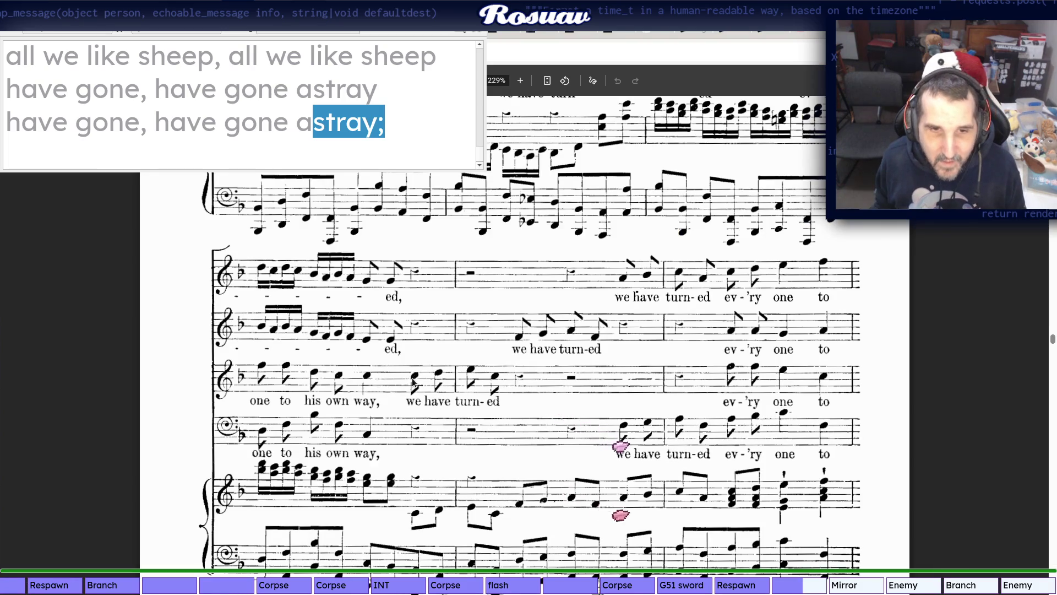
key(alt+Tab)
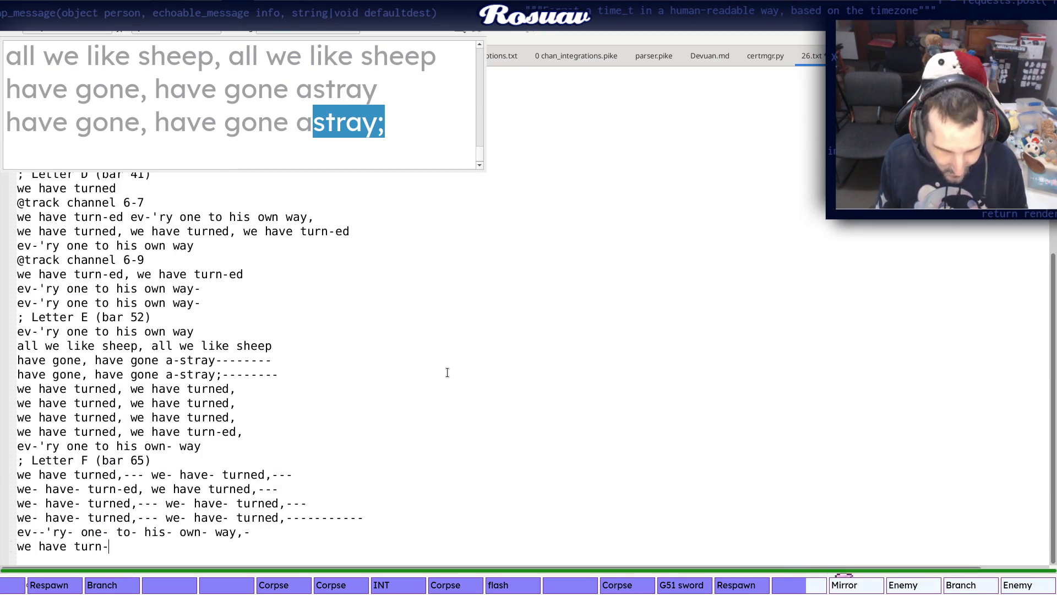
key(alt+Tab)
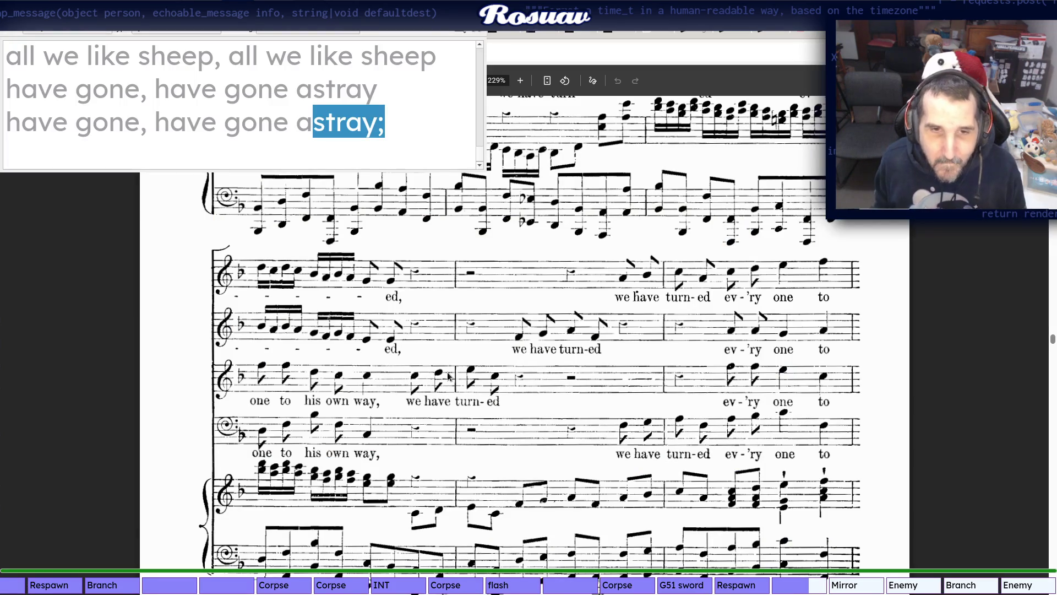
key(alt+Tab)
key(alt+Tab)
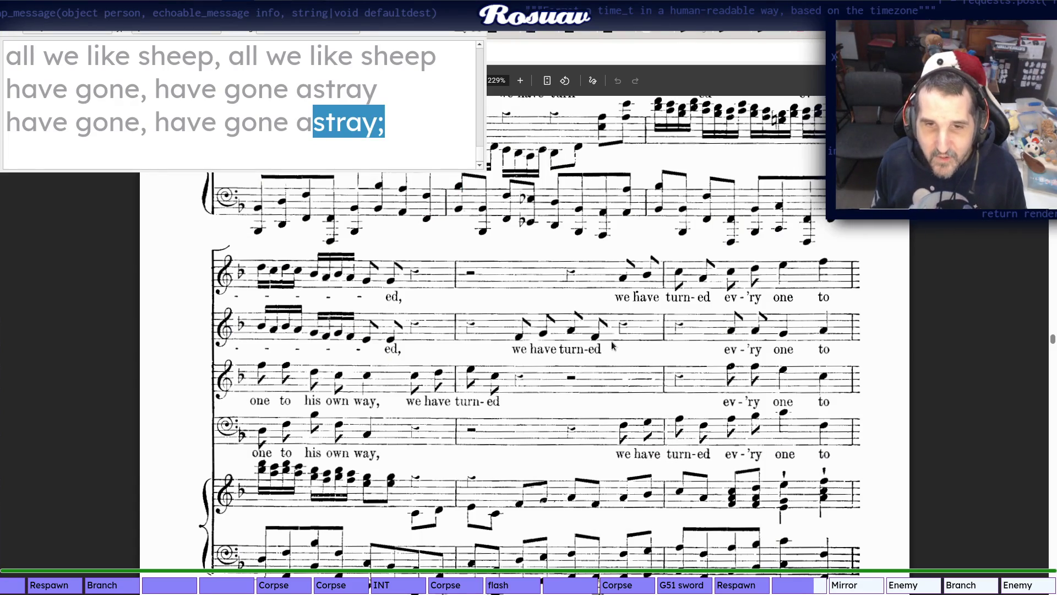
key(alt+Tab)
text(we have turn-ed,)
key(alt+Tab)
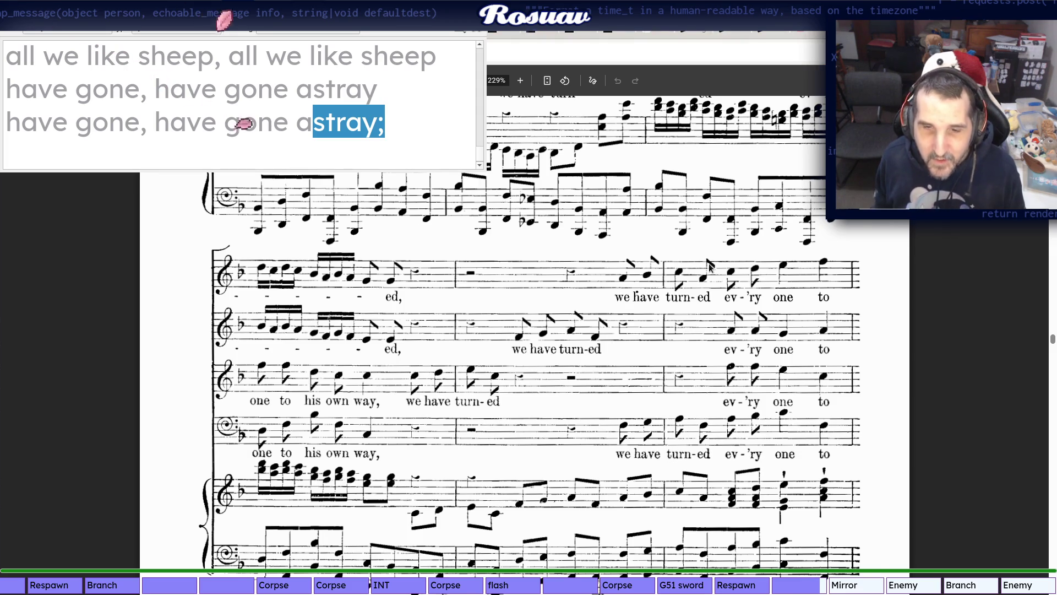
key(alt+Tab)
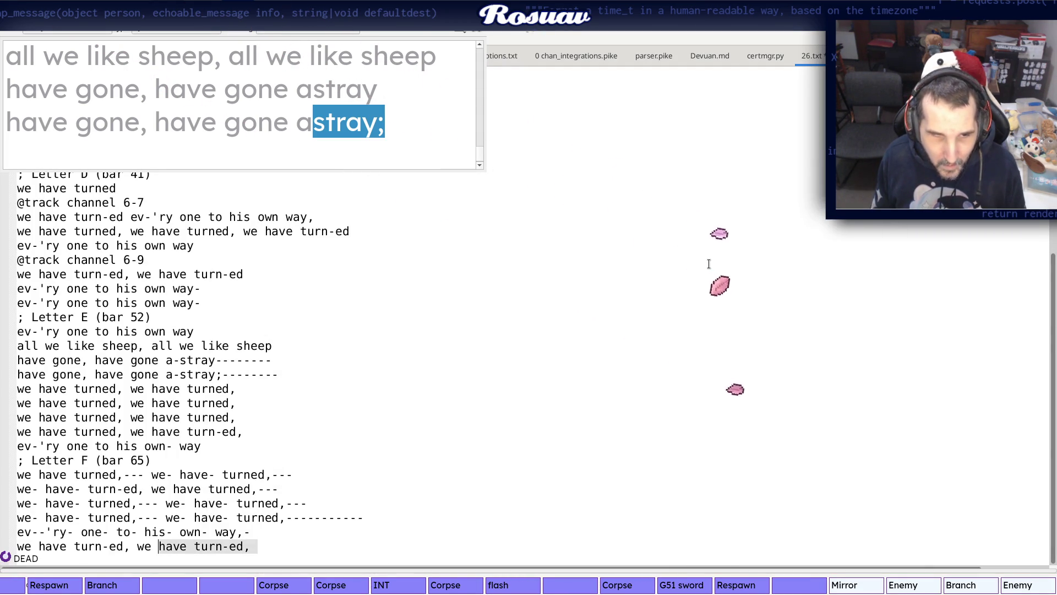
text(we have turn-ed,)
key(Return)
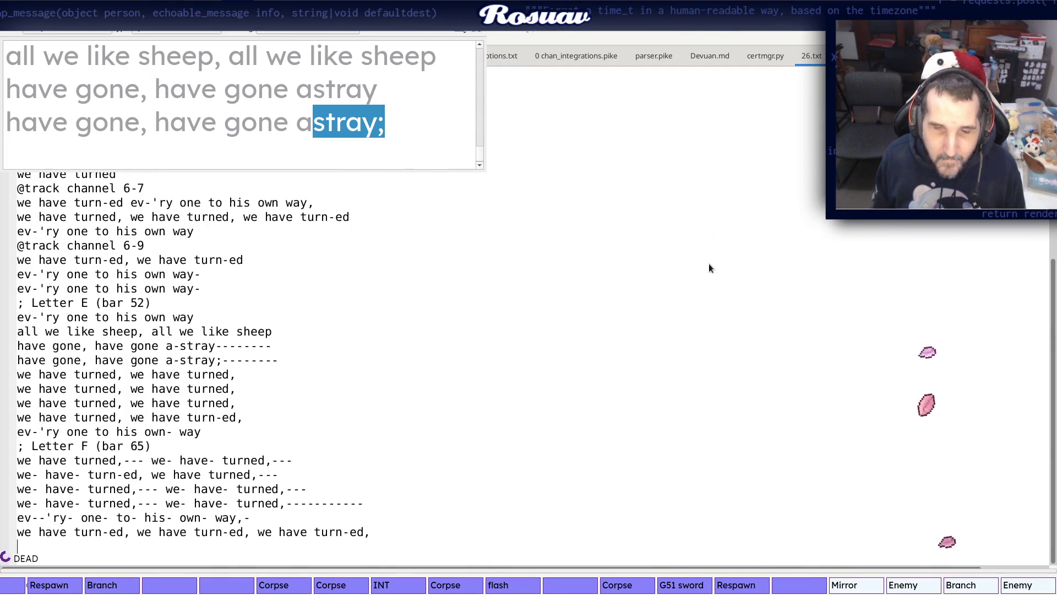
Select the whole ev-'ry one to his own way line for reuse
key(alt+Tab)
scroll(729, 331, down, 2)
scroll(728, 330, down, 1)
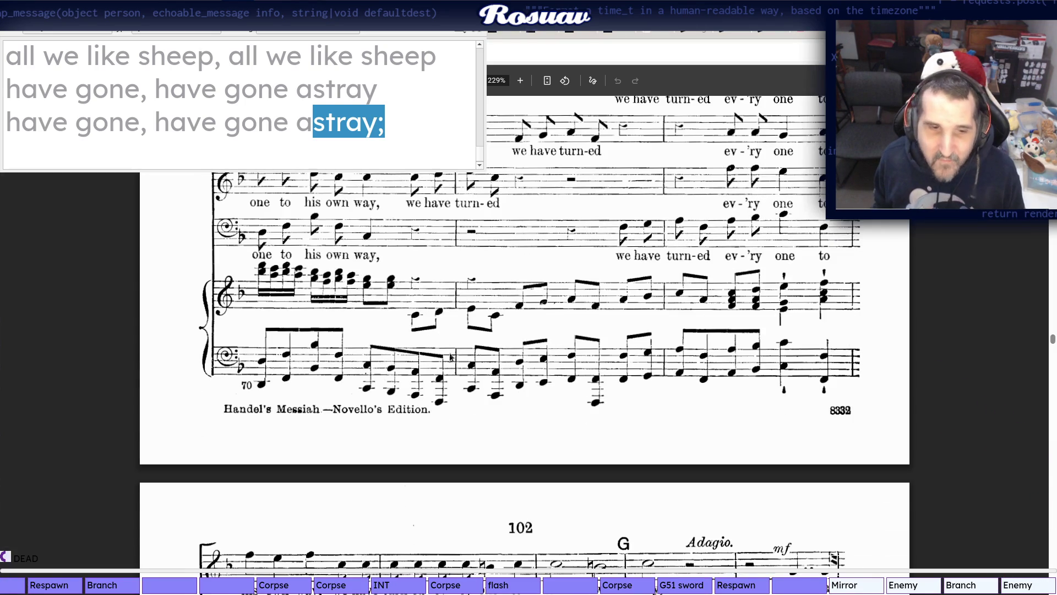
scroll(361, 371, down, 4)
key(alt+Tab)
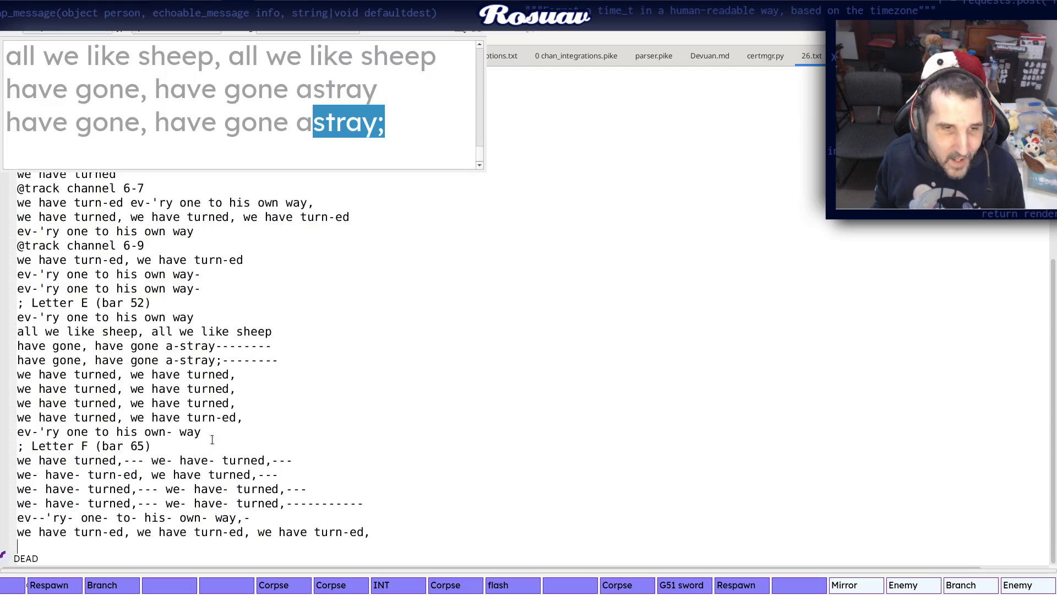
triple_click(134, 430)
Copy the ev-'ry line and paste it at the end of the file
key(ctrl+c)
key(ctrl+End)
key(ctrl+v)
key(Return)
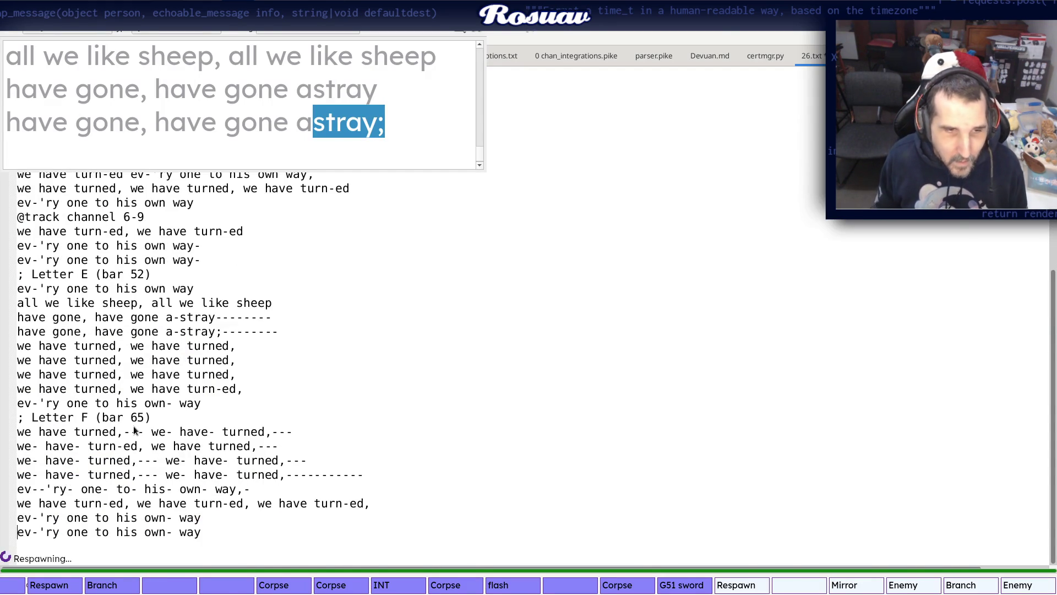
Correct the pasted line to 'we have turn-ed ev-'ry one to his own- way' and end it
key(alt+Tab)
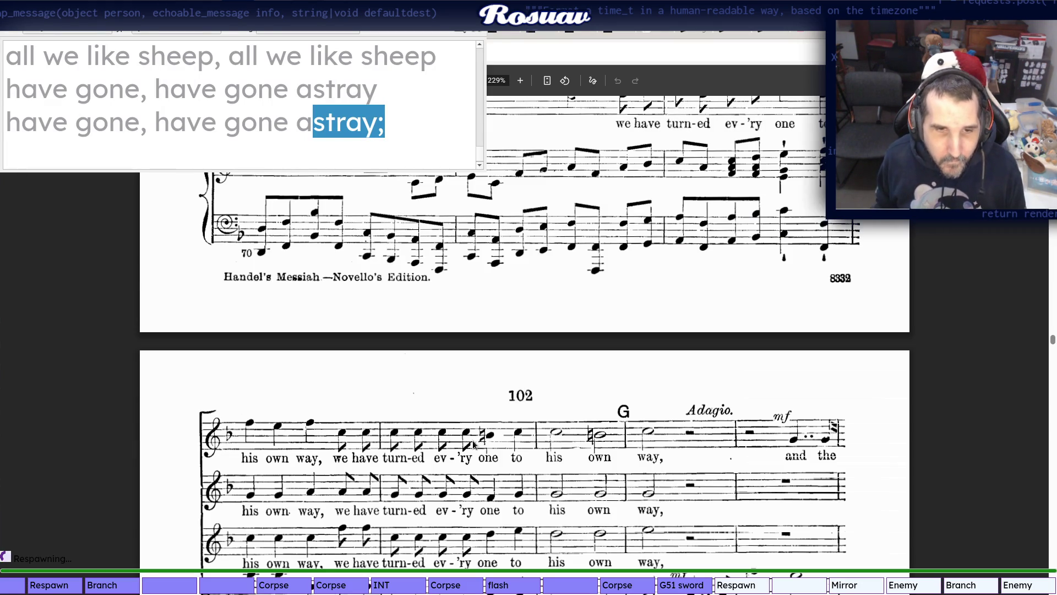
key(alt+Tab)
text(we hahve)
key(BackSpace)
key(BackSpace)
key(BackSpace)
text(ve turn- ed)
key(BackSpace)
key(BackSpace)
key(BackSpace)
text(ed)
key(End)
key(Return)
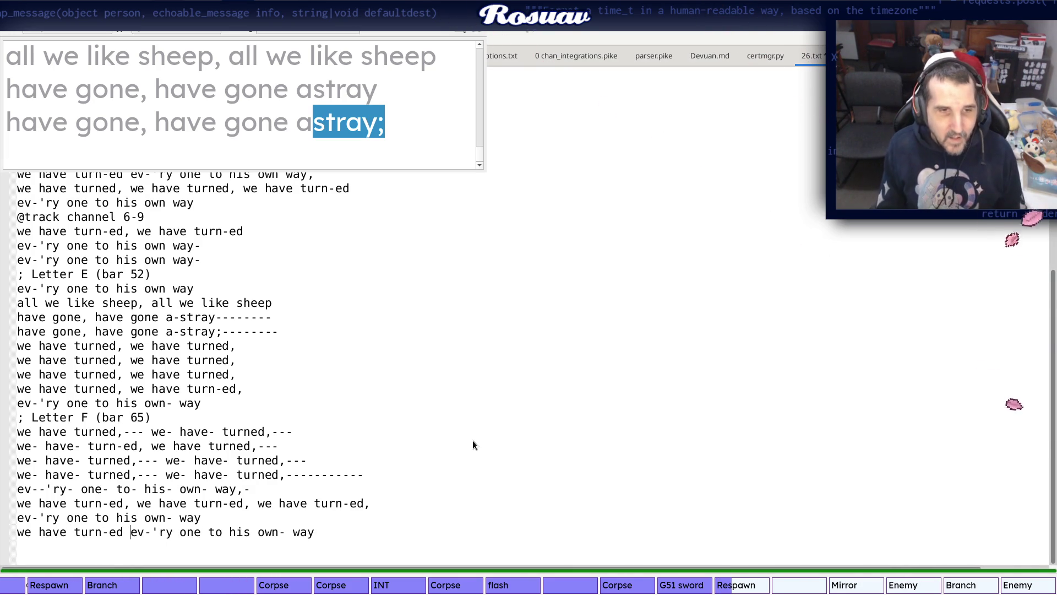
Check the Letter G passage in the score against the lyrics file
key(alt+Tab)
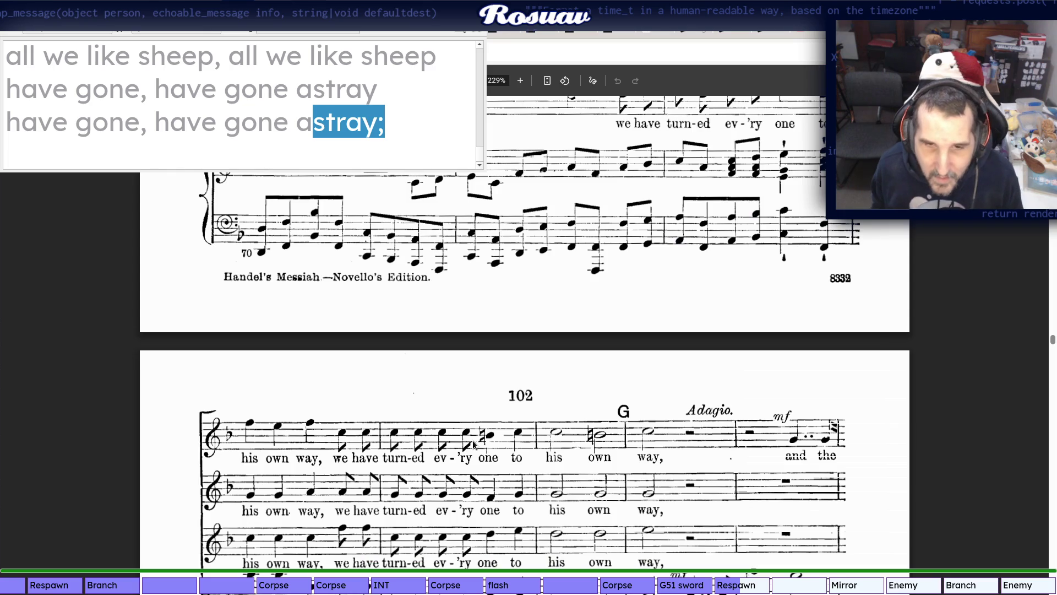
scroll(472, 442, down, 2)
scroll(473, 442, down, 2)
key(alt+Tab)
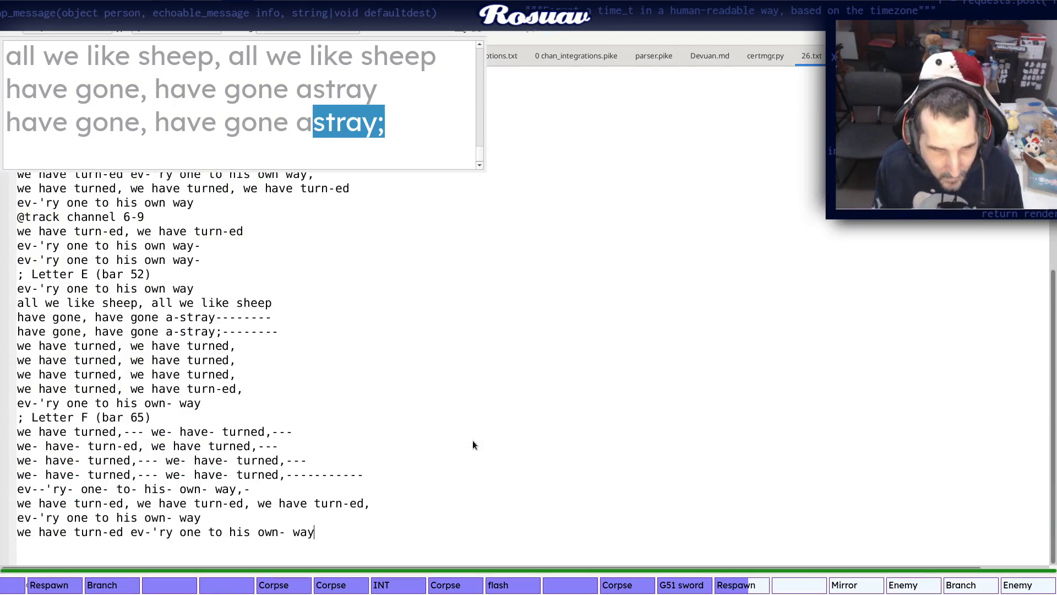
key(alt+Tab)
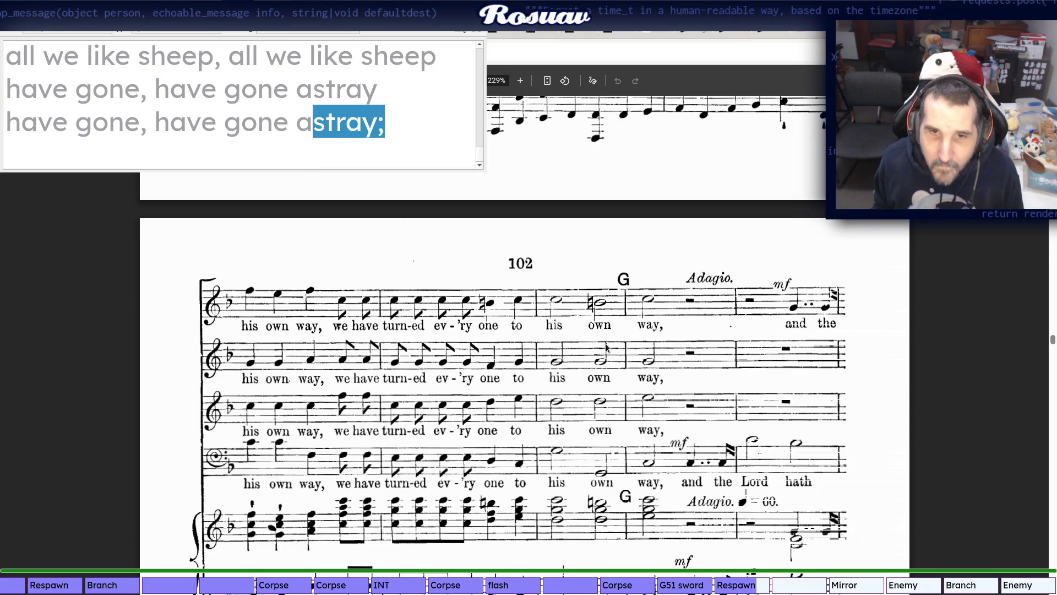
Add a '; Letter G (bar 76)' section marker after reading the bar number from the score
key(alt+Tab)
text(; Letter G)
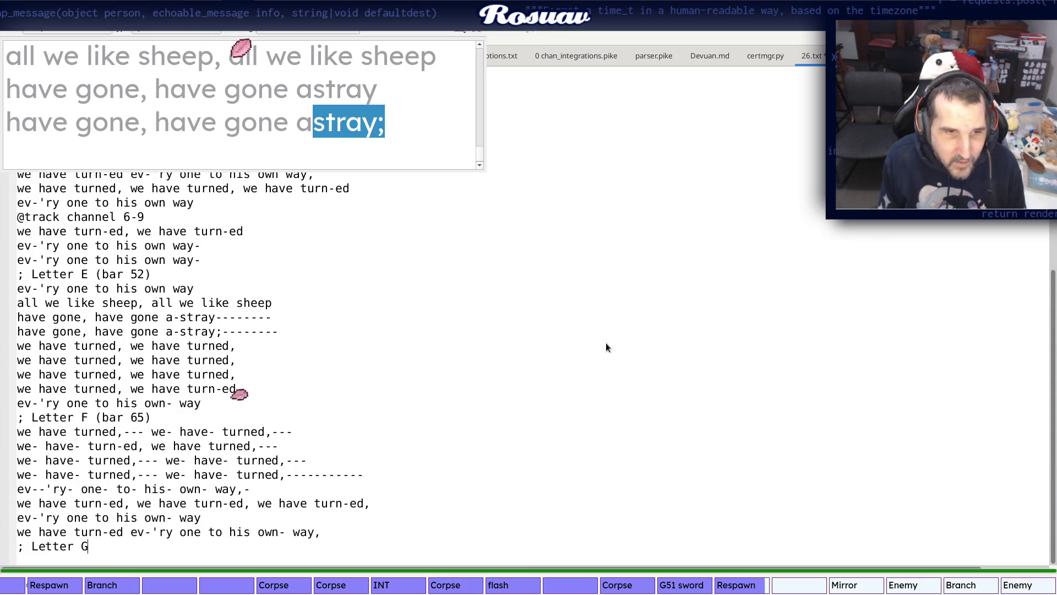
text( (bar)
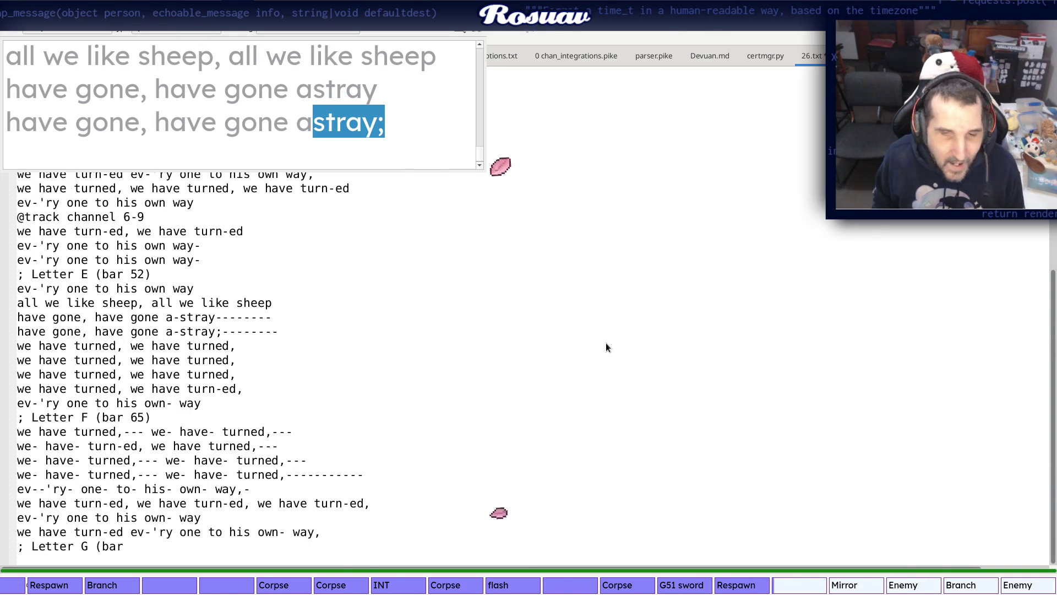
key(alt+Tab)
scroll(629, 364, down, 1)
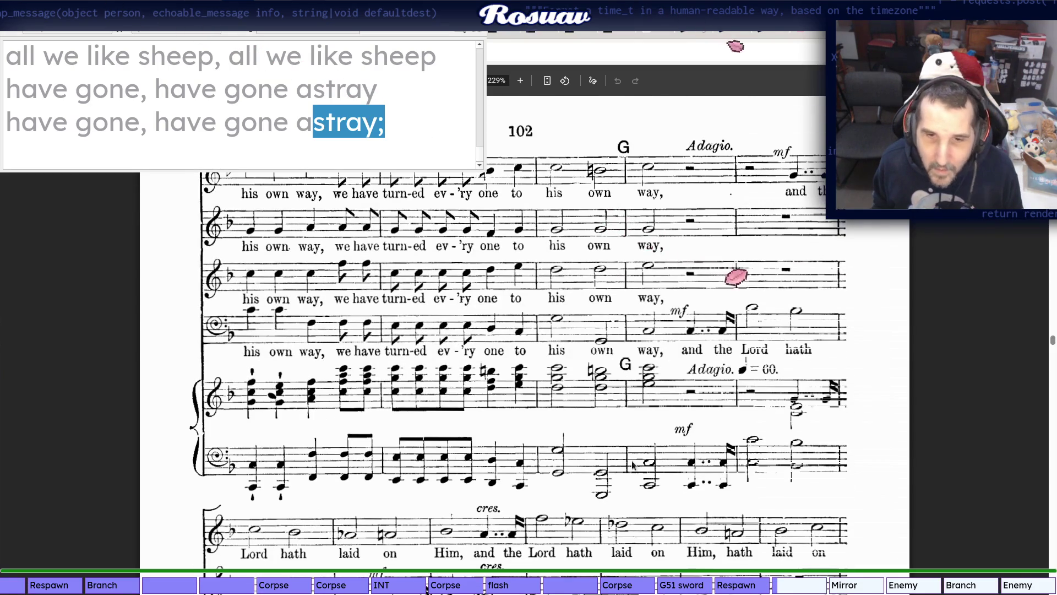
scroll(706, 368, up, 2)
scroll(706, 369, up, 3)
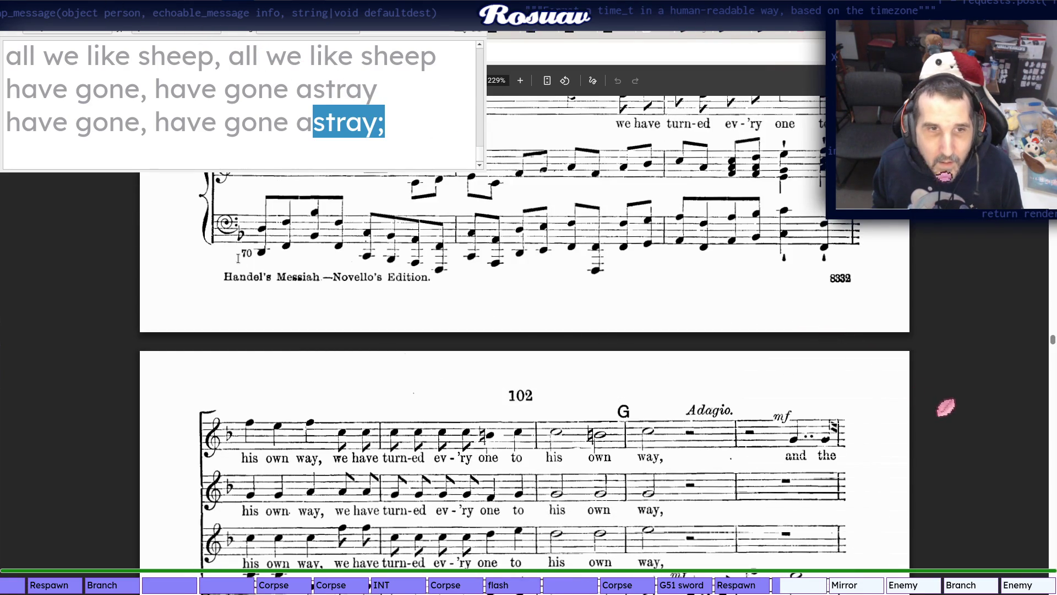
scroll(706, 368, down, 3)
scroll(254, 365, down, 2)
scroll(255, 370, down, 2)
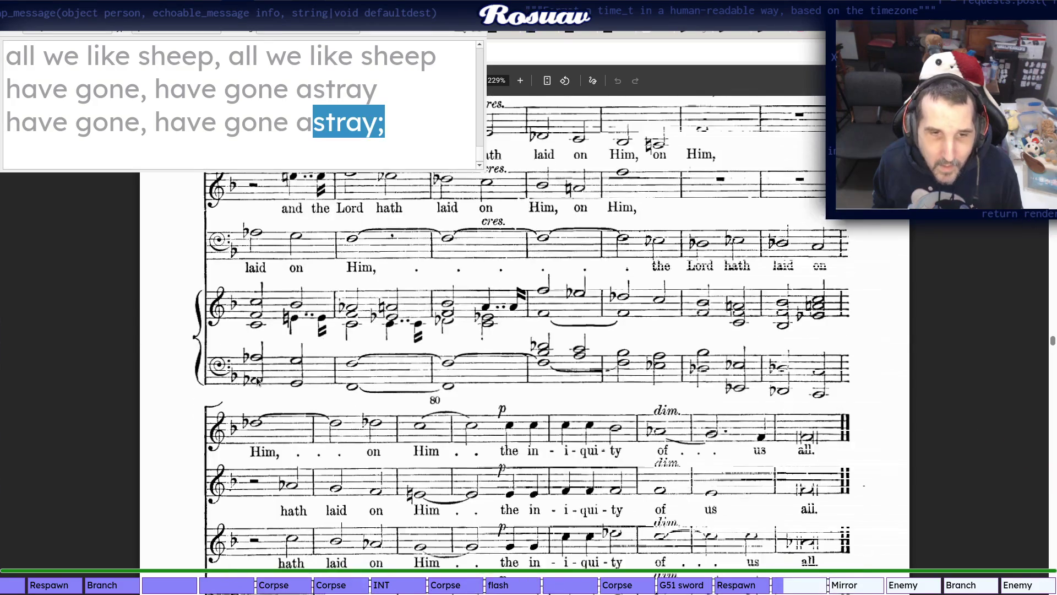
scroll(561, 304, up, 3)
scroll(561, 303, up, 3)
scroll(561, 303, up, 2)
scroll(560, 303, up, 2)
scroll(561, 303, down, 3)
scroll(560, 303, down, 3)
scroll(561, 303, down, 3)
scroll(602, 350, down, 1)
scroll(601, 350, up, 1)
scroll(601, 349, up, 3)
scroll(601, 349, up, 3)
scroll(601, 350, up, 1)
scroll(600, 349, up, 2)
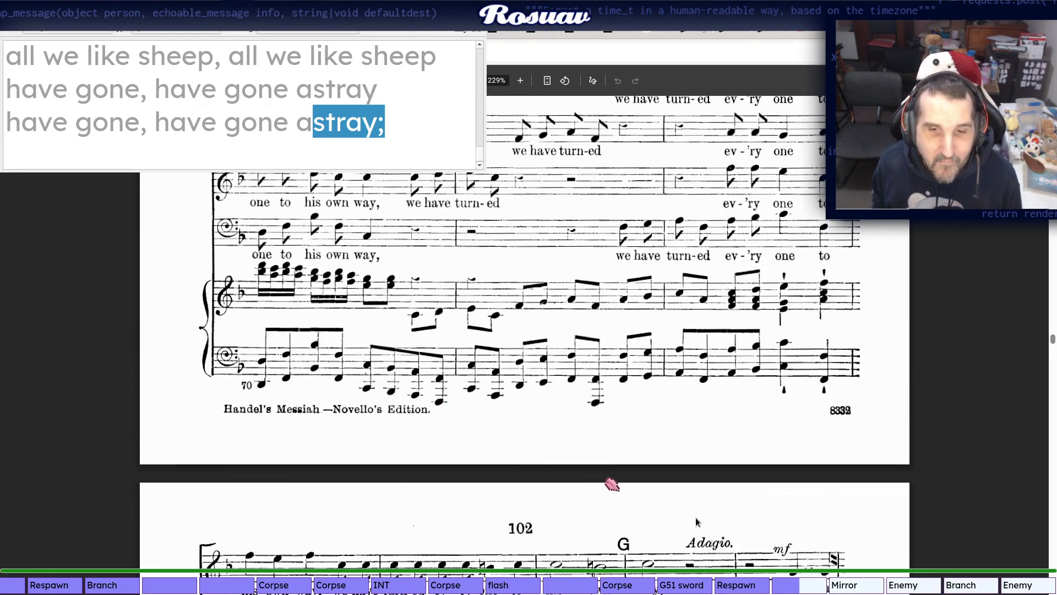
scroll(664, 506, down, 1)
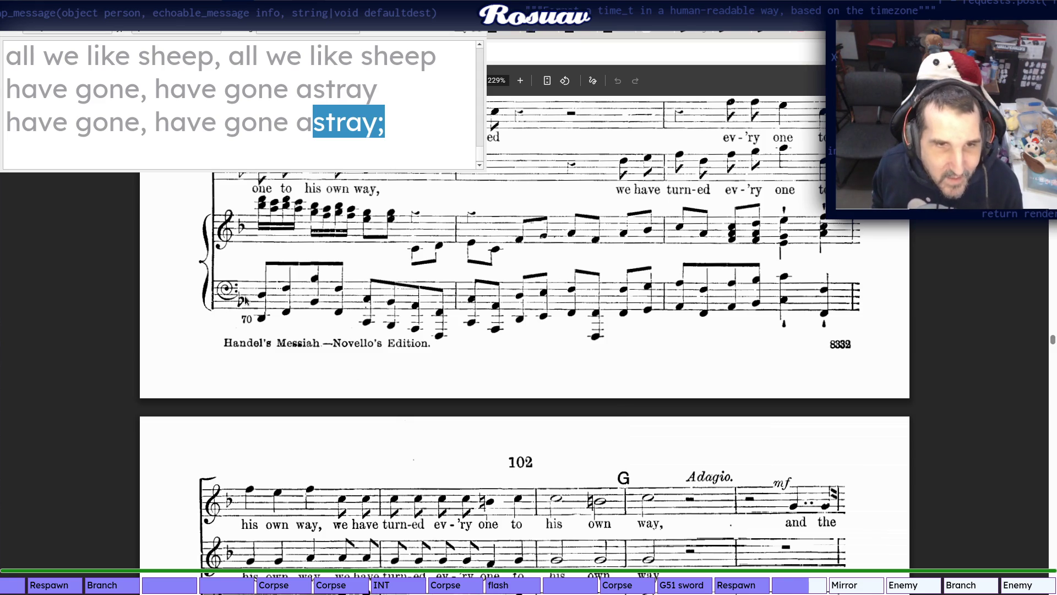
scroll(744, 301, down, 2)
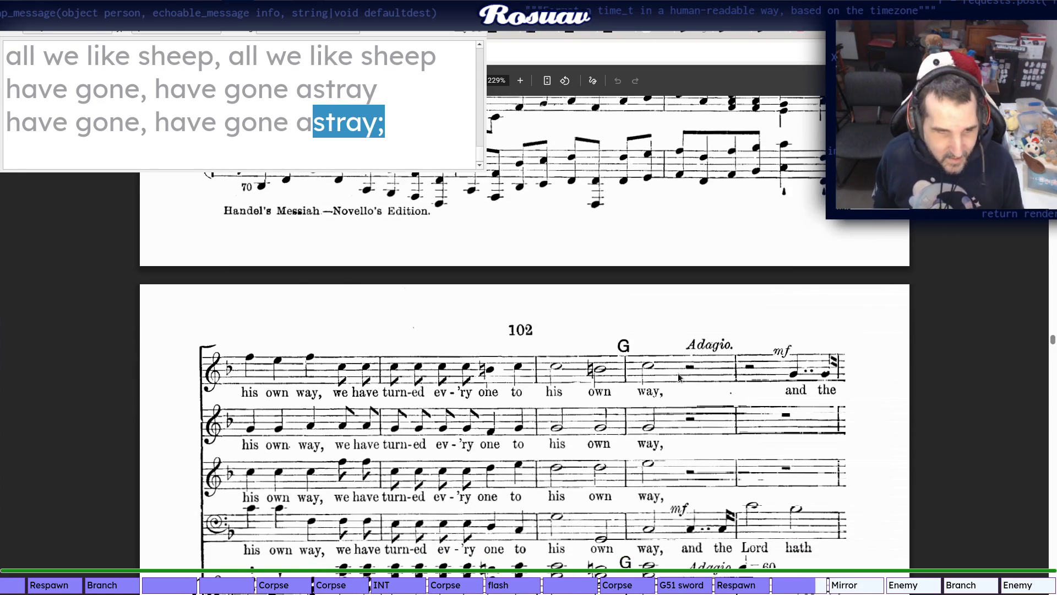
key(alt+Tab)
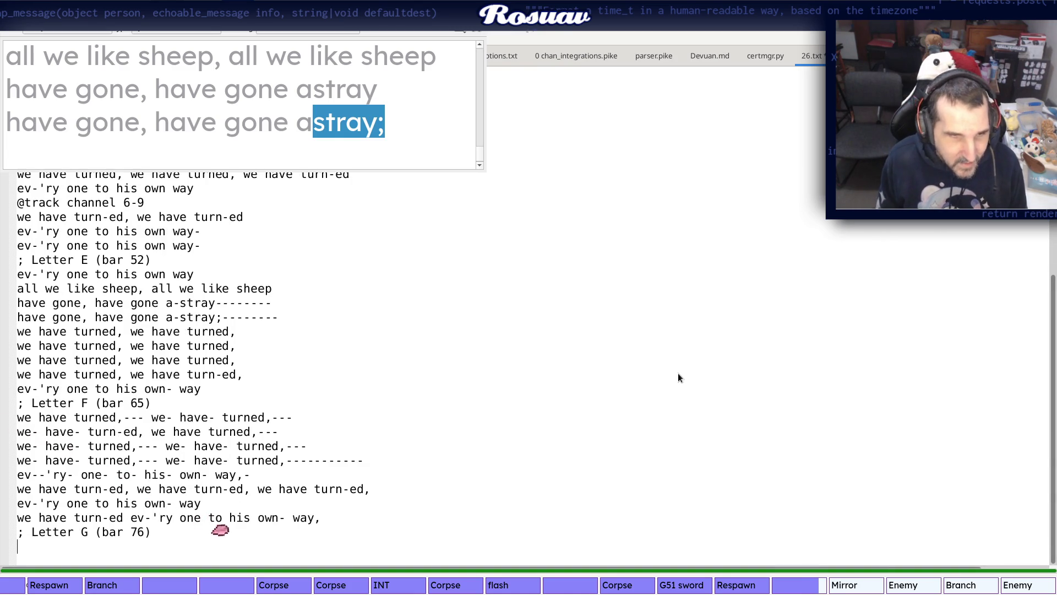
Begin the Letter G lyrics with 'and the Lord, and the Lord hath', trimming the partial word
key(alt+Tab)
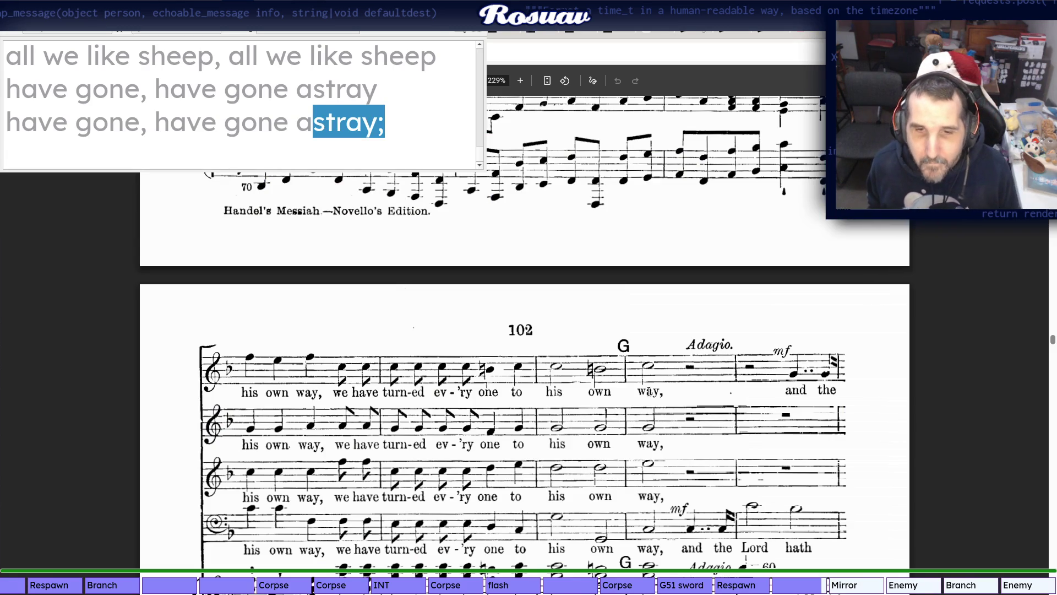
scroll(649, 391, down, 3)
scroll(649, 390, up, 2)
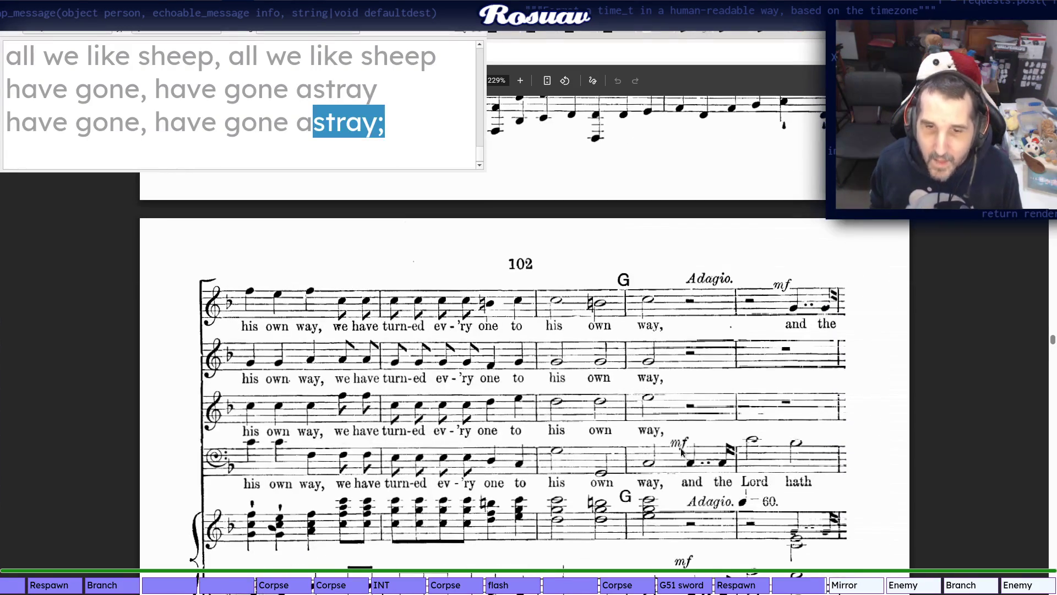
key(alt+Tab)
key(alt+Tab)
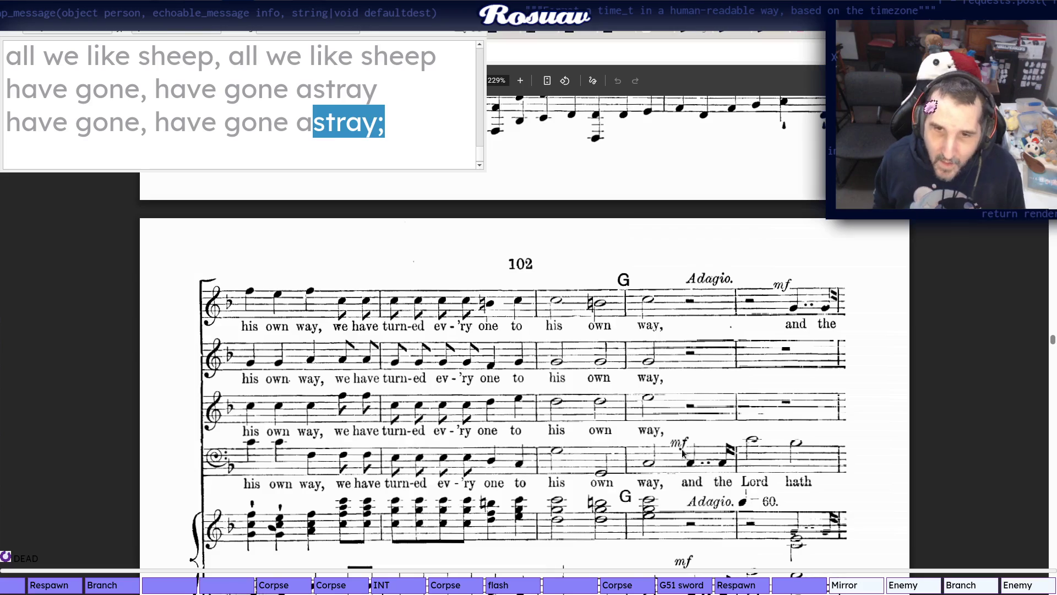
key(alt+Tab)
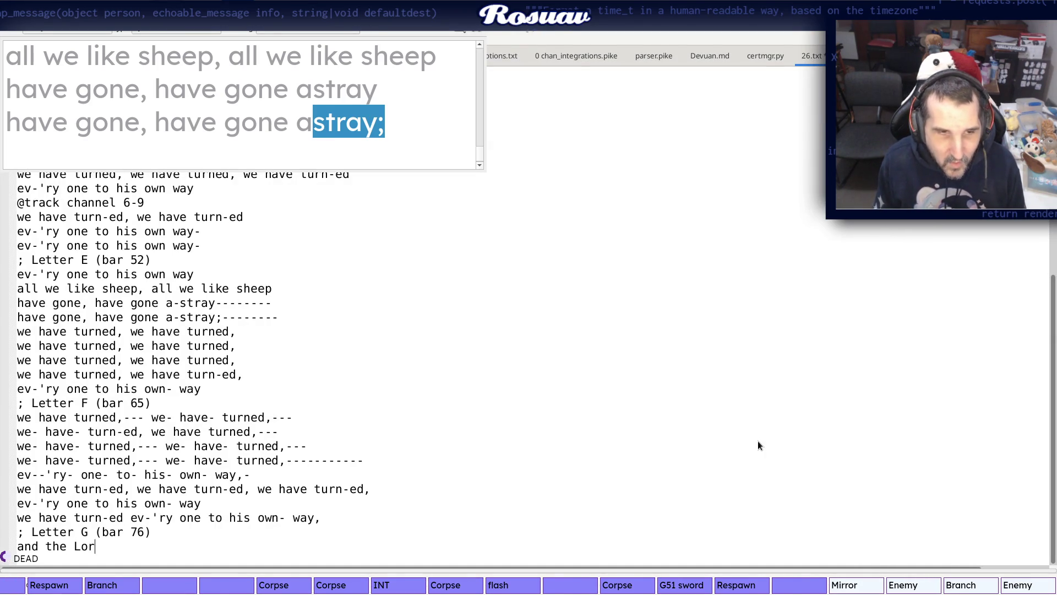
key(alt+Tab)
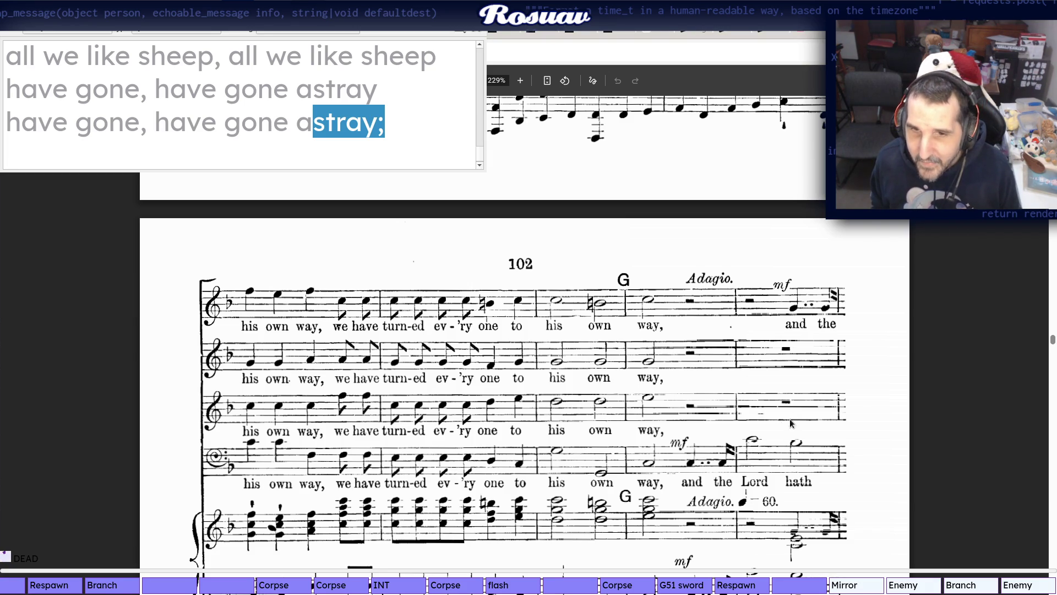
scroll(452, 433, down, 1)
scroll(452, 433, down, 1)
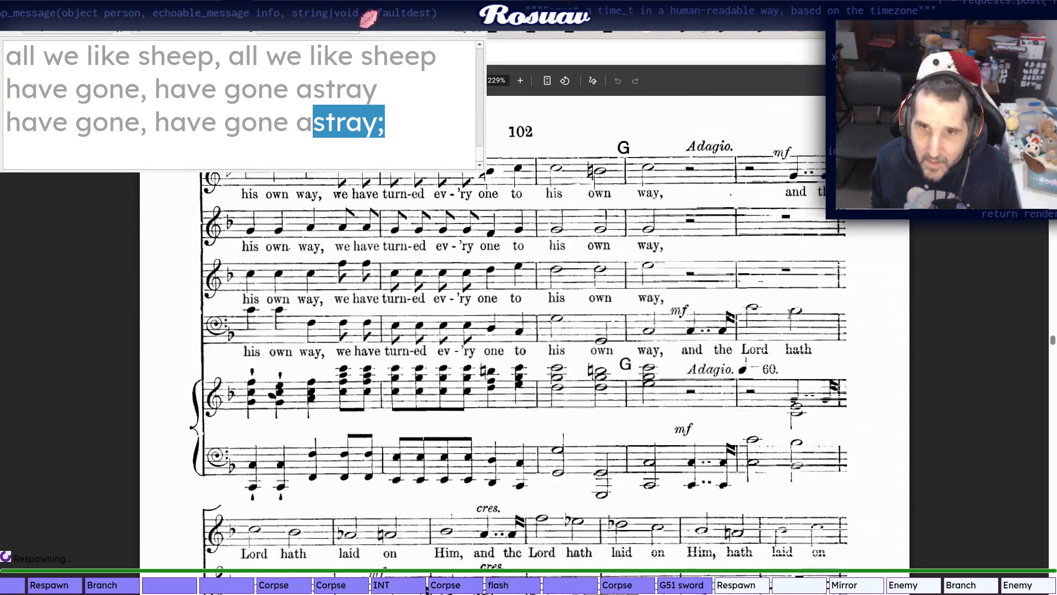
scroll(453, 432, down, 1)
scroll(453, 433, down, 1)
scroll(453, 433, down, 1)
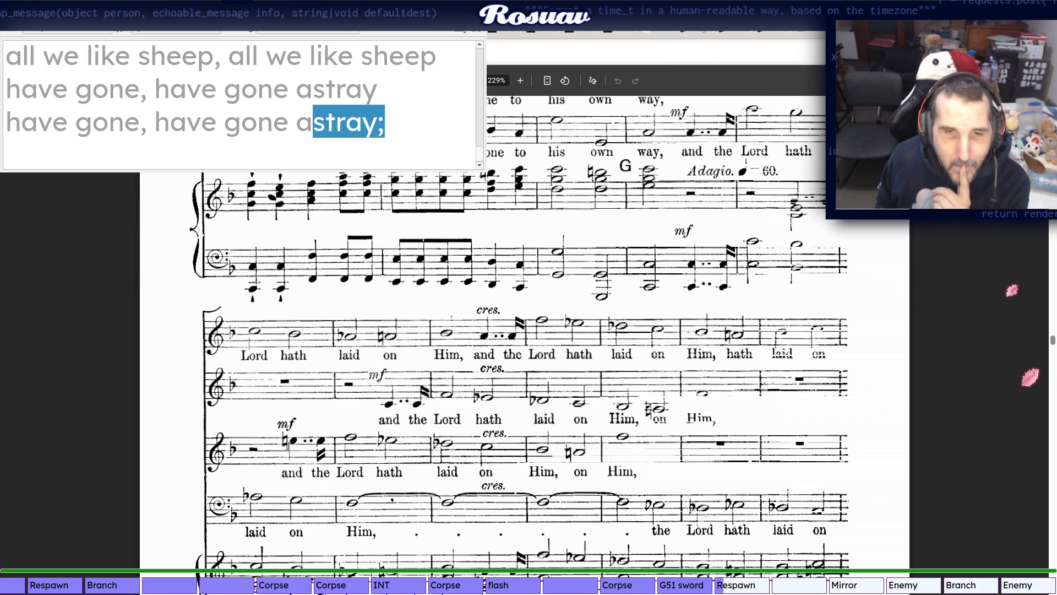
scroll(289, 446, up, 2)
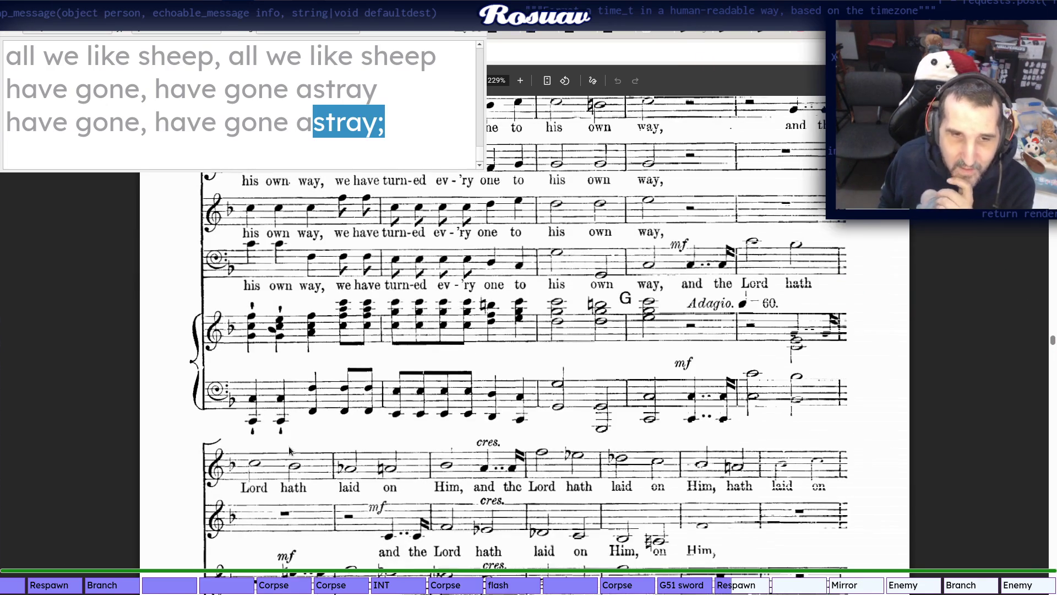
scroll(288, 447, up, 1)
key(alt+Tab)
key(BackSpace)
text(d the Lord hath)
key(alt+Tab)
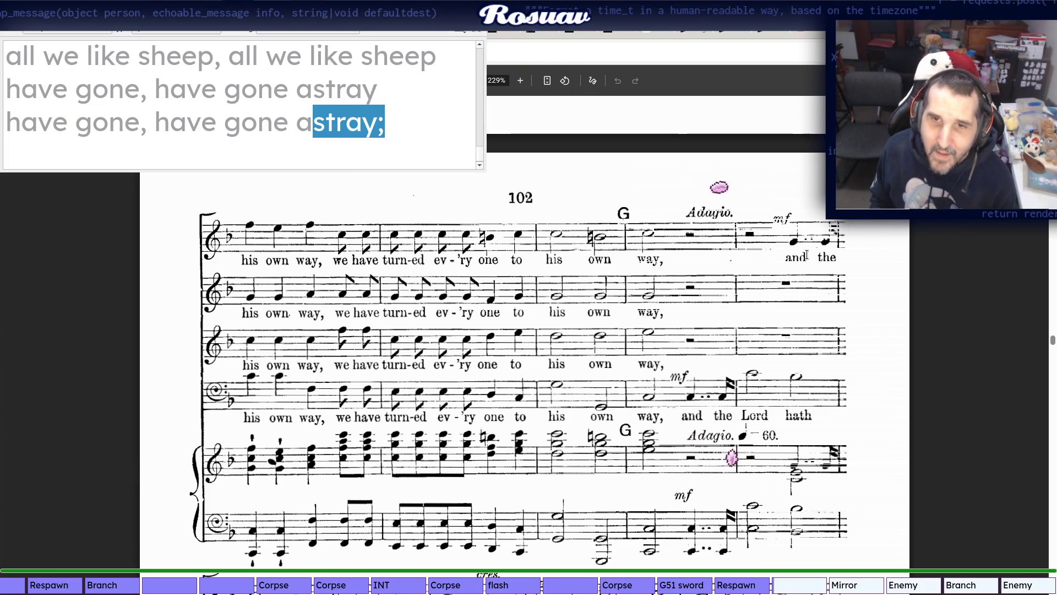
scroll(761, 291, down, 1)
scroll(193, 434, down, 2)
scroll(211, 417, down, 2)
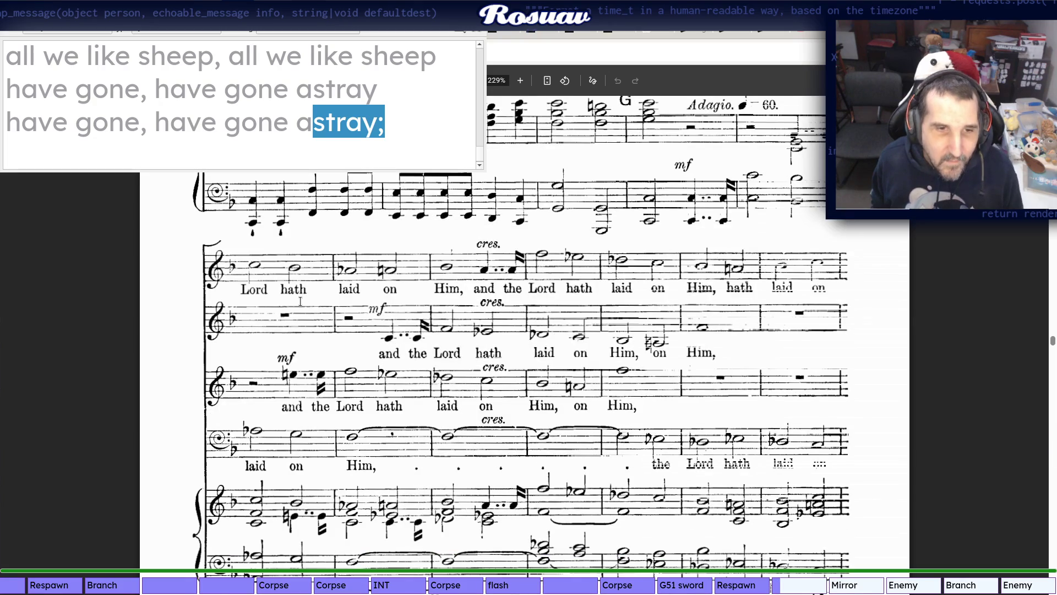
scroll(790, 239, up, 5)
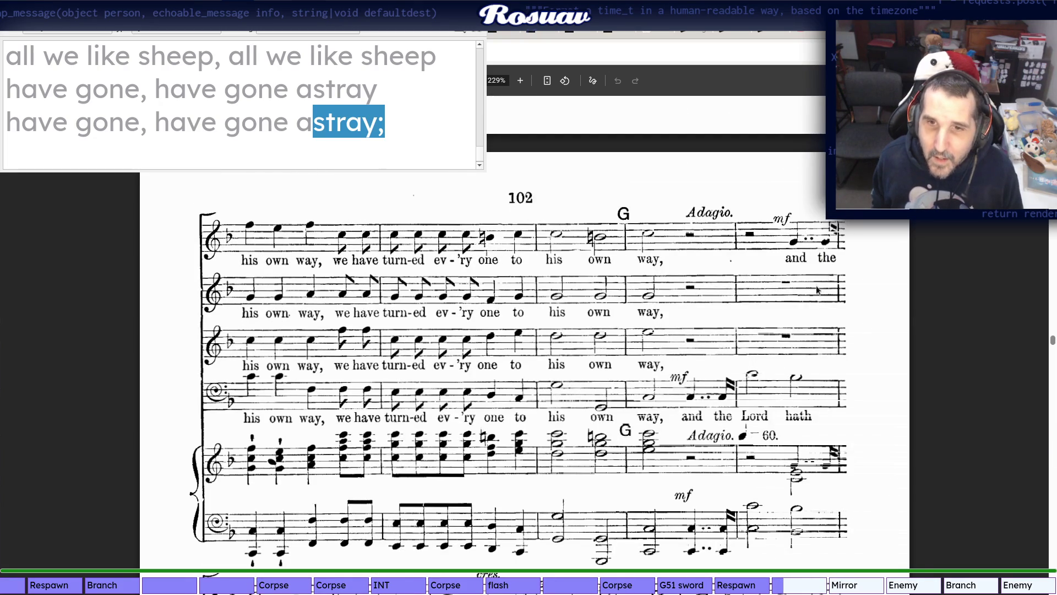
scroll(188, 467, down, 4)
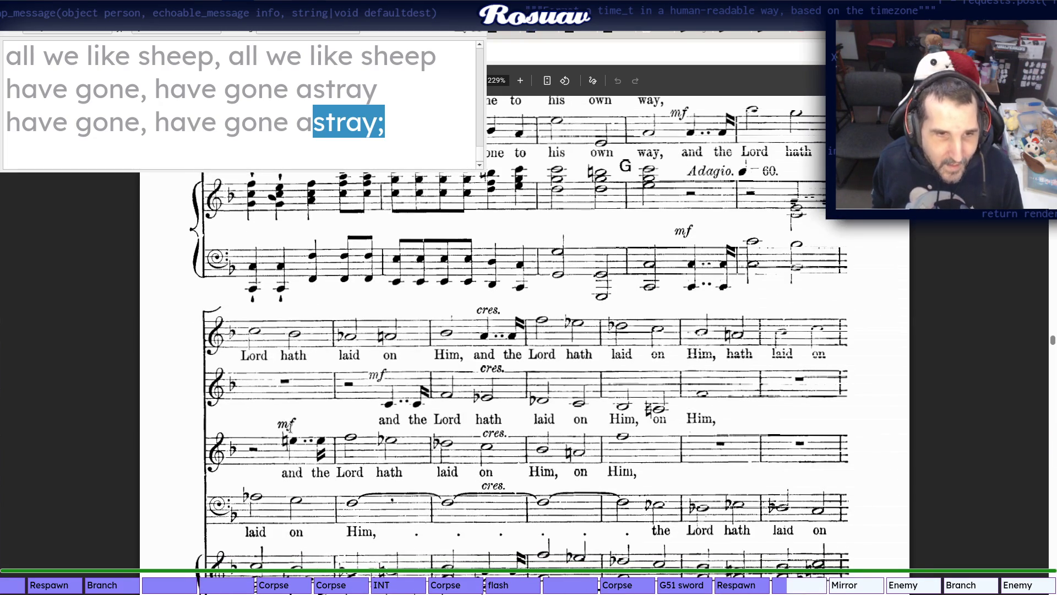
Complete the line with 'hath- laid on- Him,' and start a new one
key(alt+Tab)
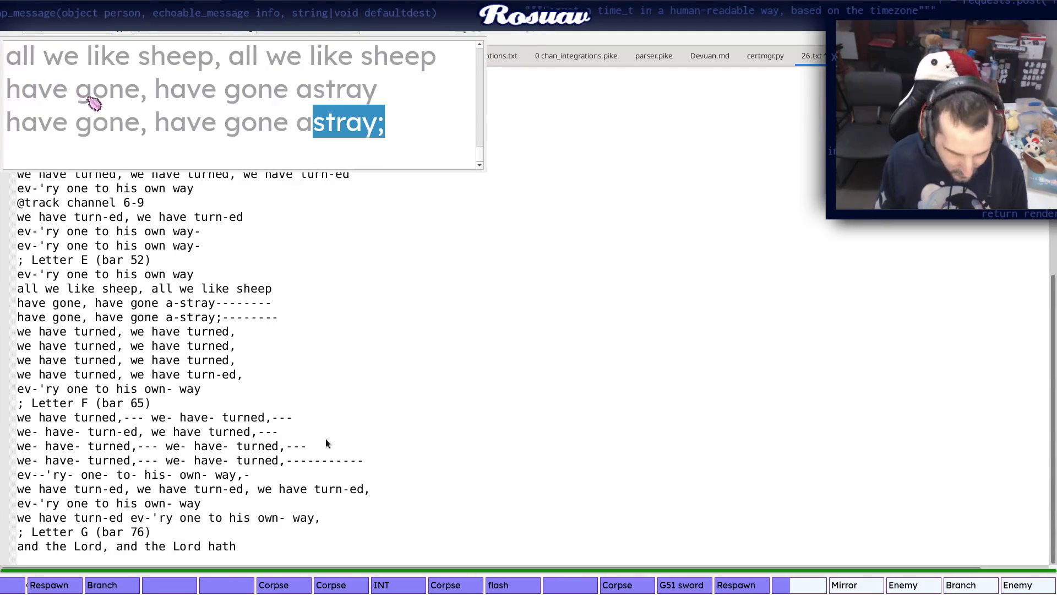
key(alt+Tab)
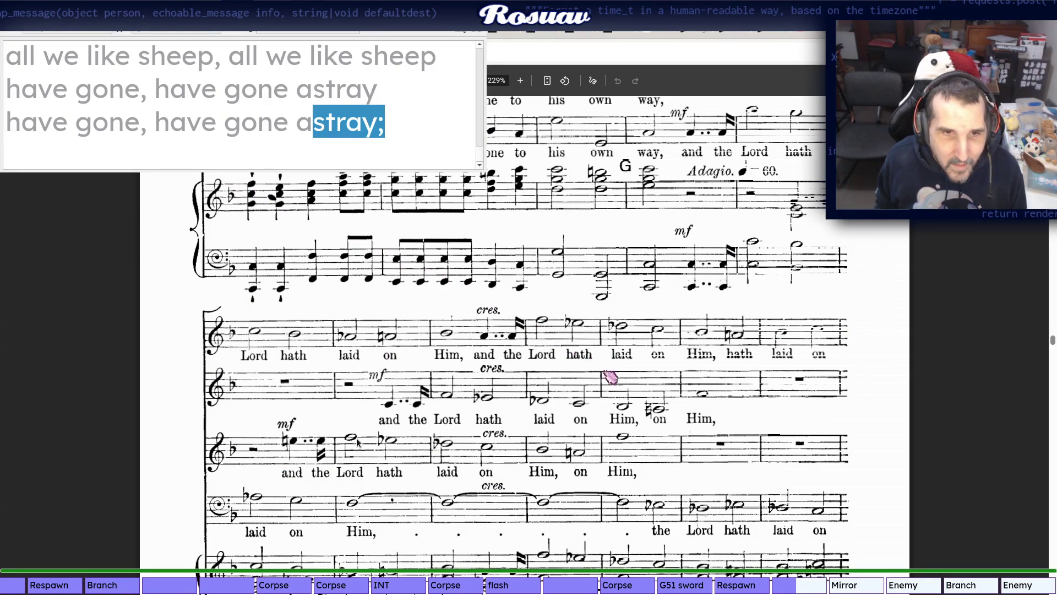
key(alt+Tab)
text(laid on-)
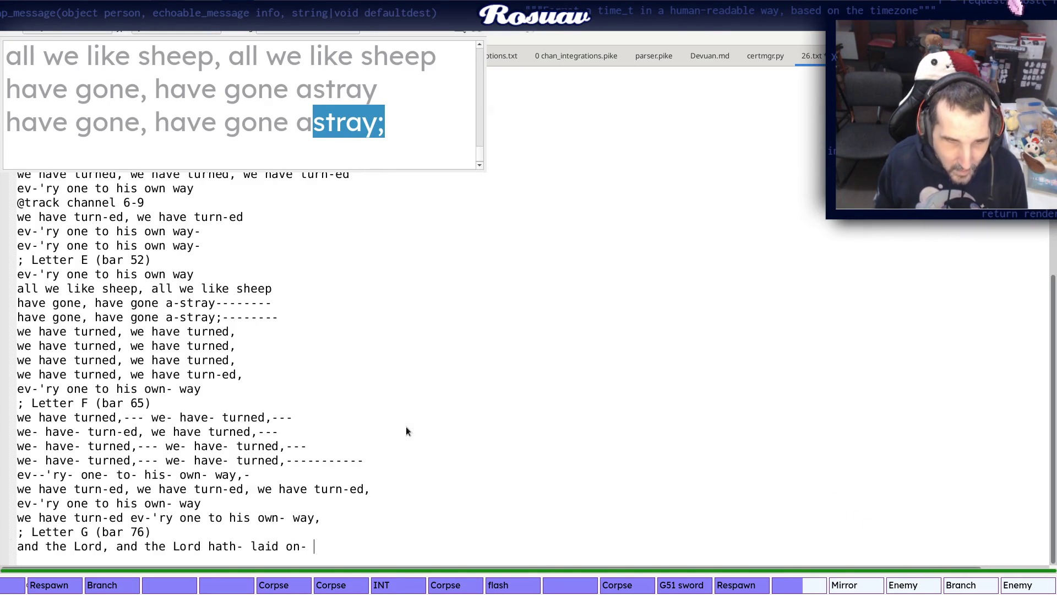
key(alt+Tab)
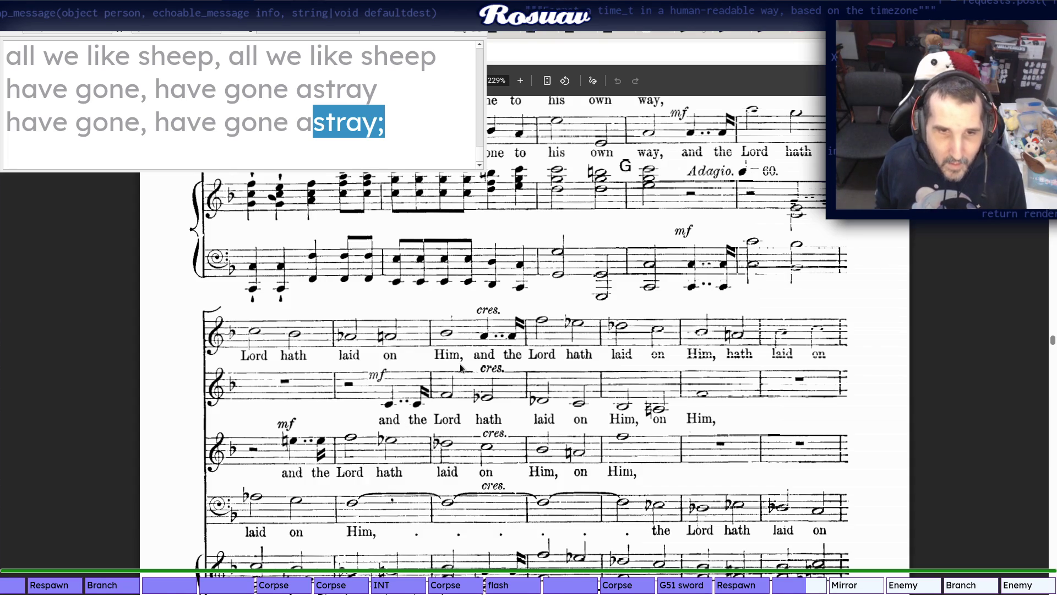
key(alt+Tab)
text(H)
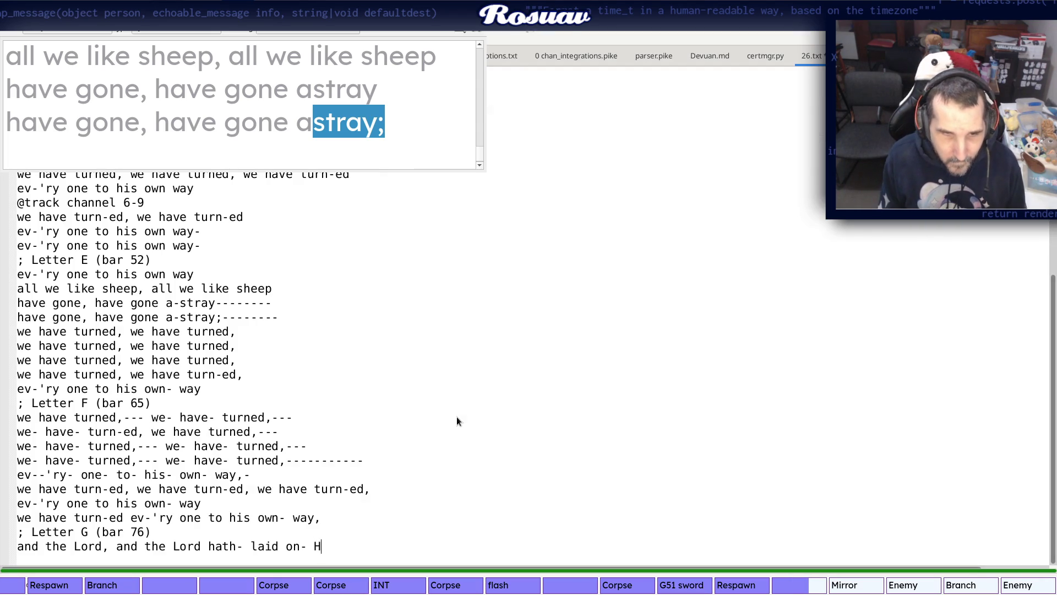
text(im,)
key(Return)
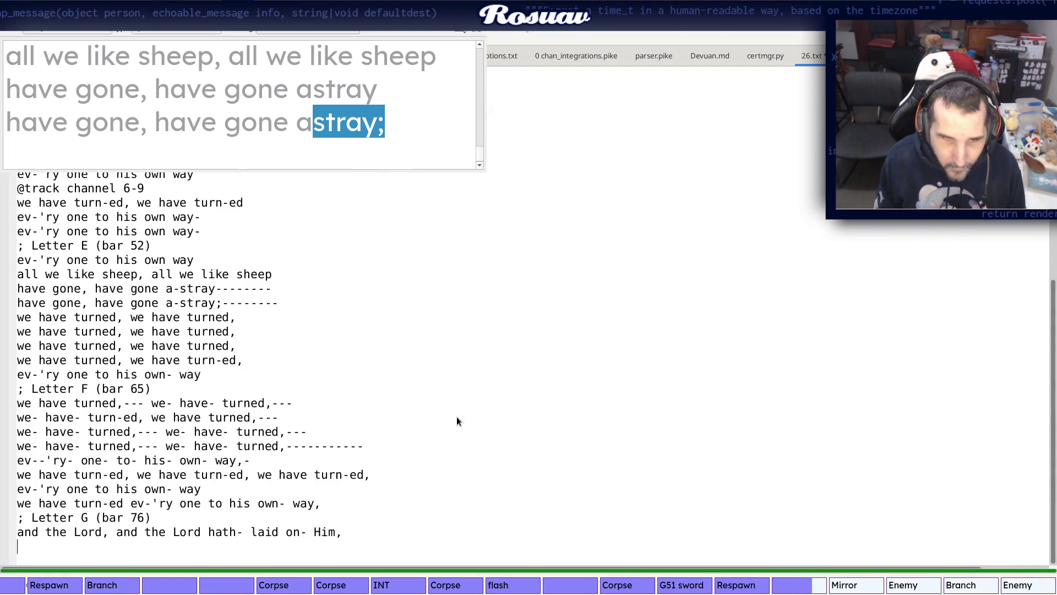
Write 'and the Lord hath laid on Him', correcting the misspelled Him
key(alt+Tab)
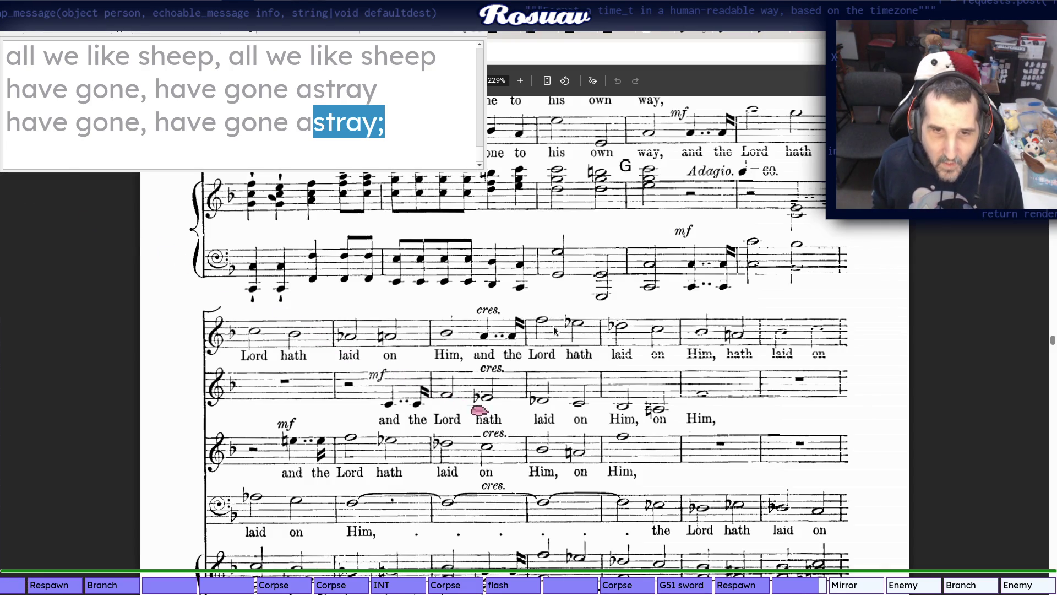
key(alt+Tab)
text(and the L)
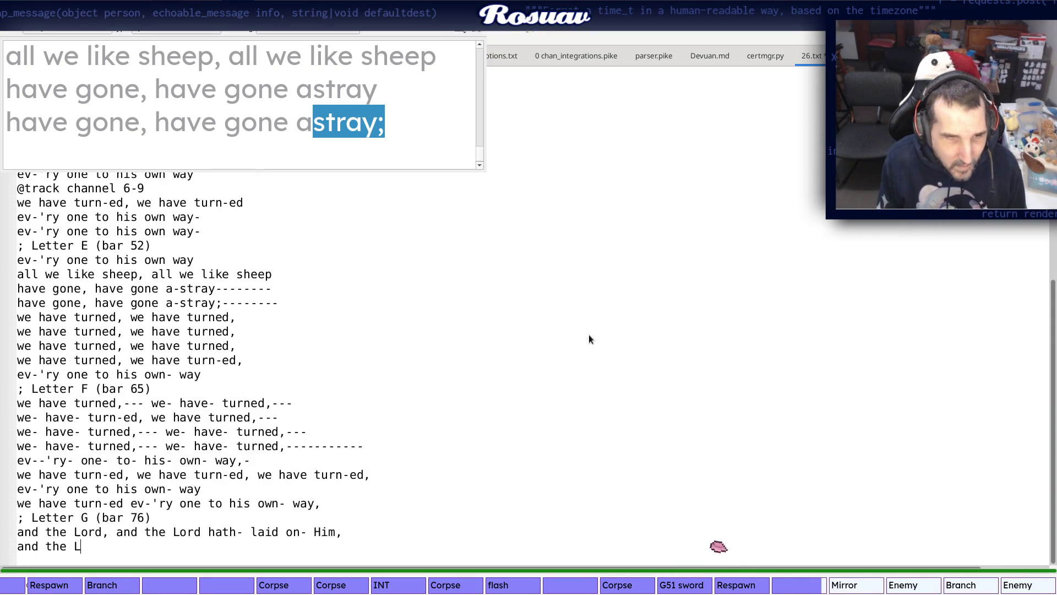
key(alt+Tab)
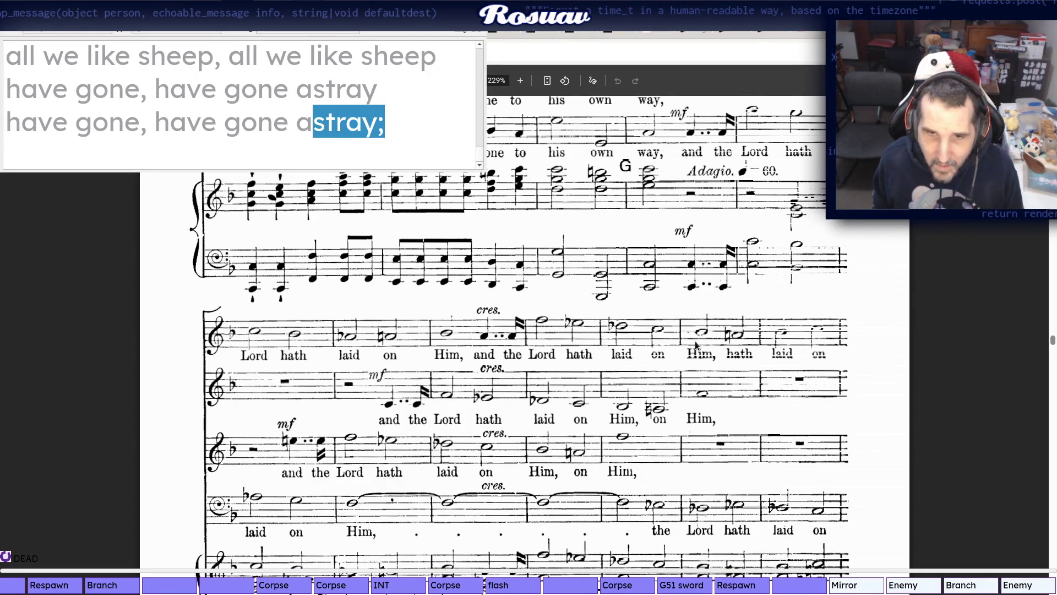
key(alt+Tab)
text(ord jha)
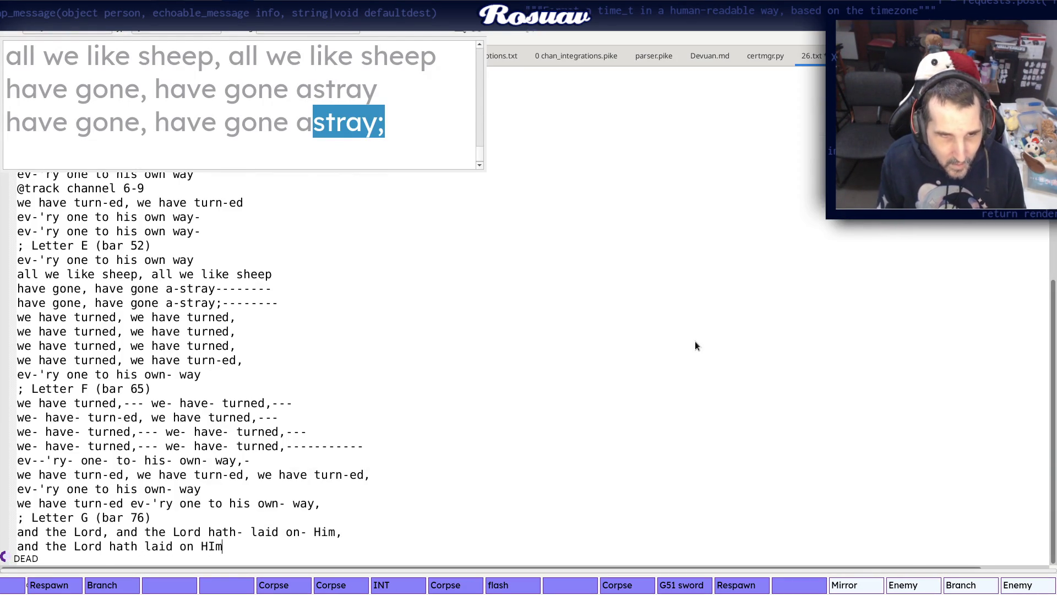
key(alt+Tab)
key(alt+Tab)
key(BackSpace)
text(im)
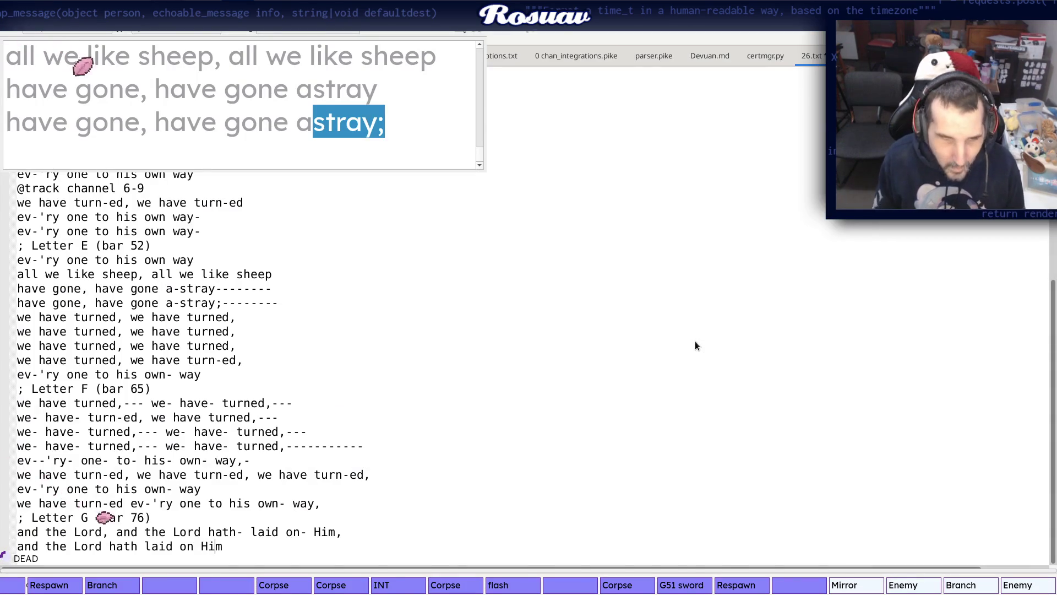
key(alt+Tab)
scroll(739, 318, down, 3)
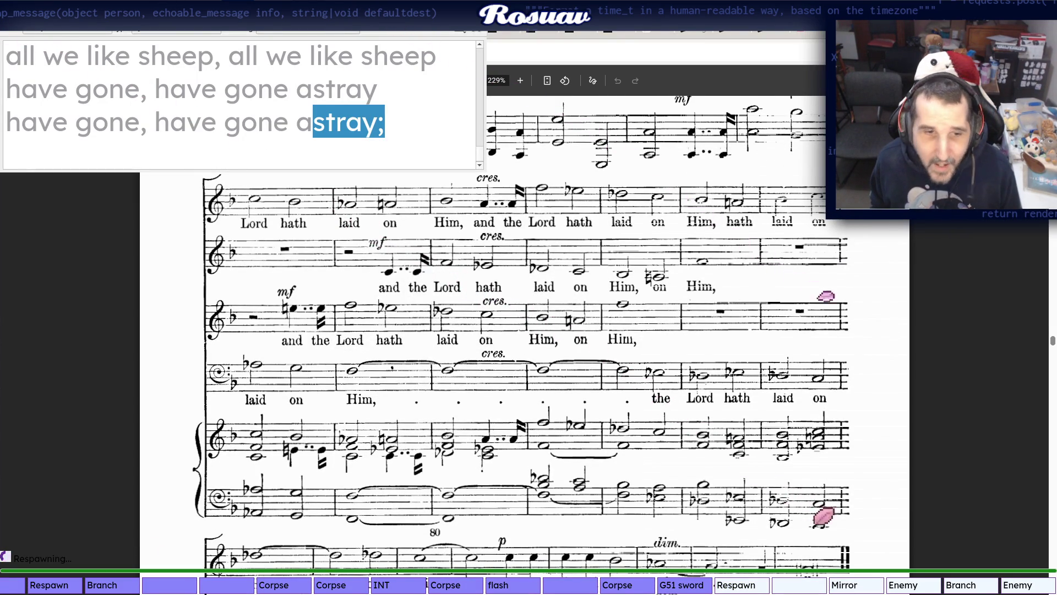
scroll(529, 330, down, 5)
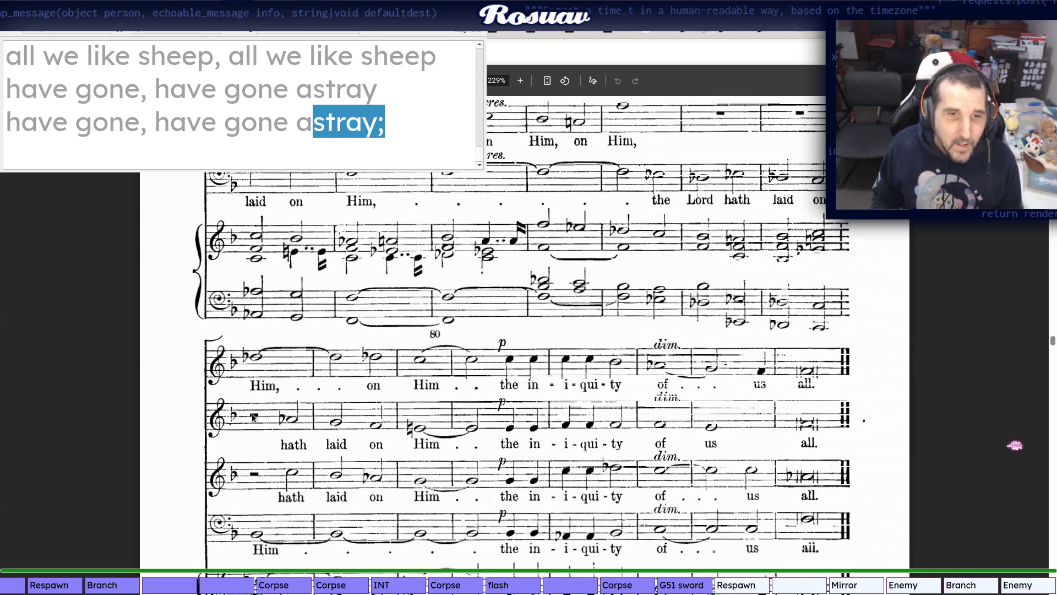
End the previous line with a comma and add 'hath laid on Him,-- on Him,' on its own line
key(alt+Tab)
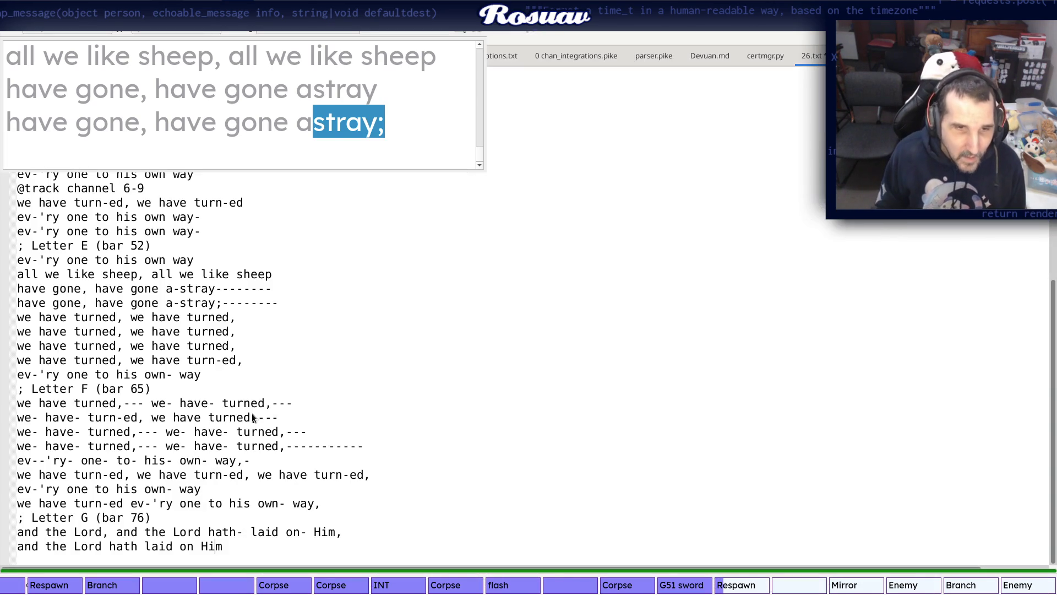
text(,)
key(Return)
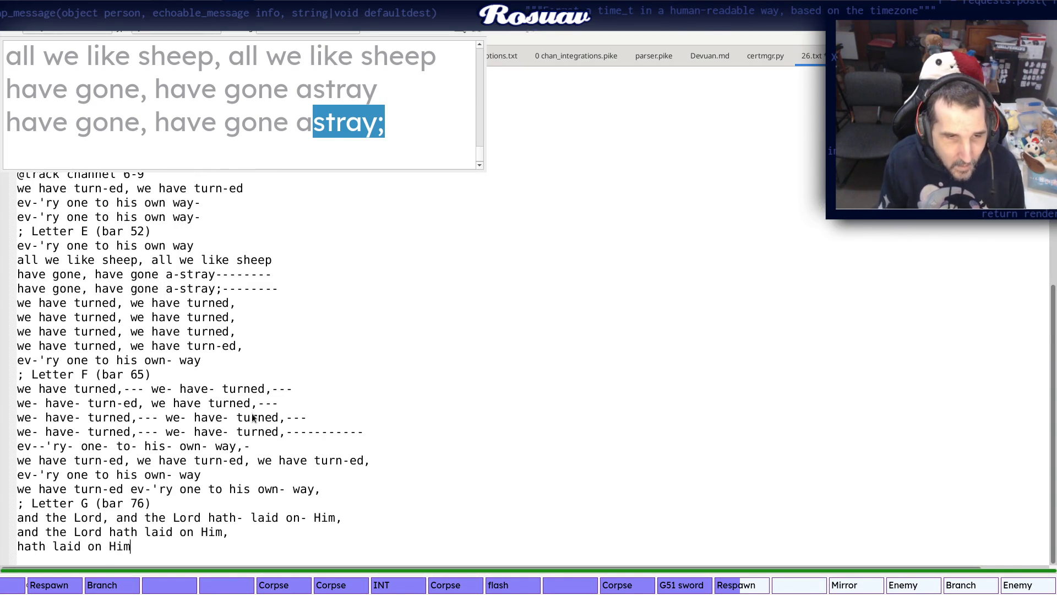
key(alt+Tab)
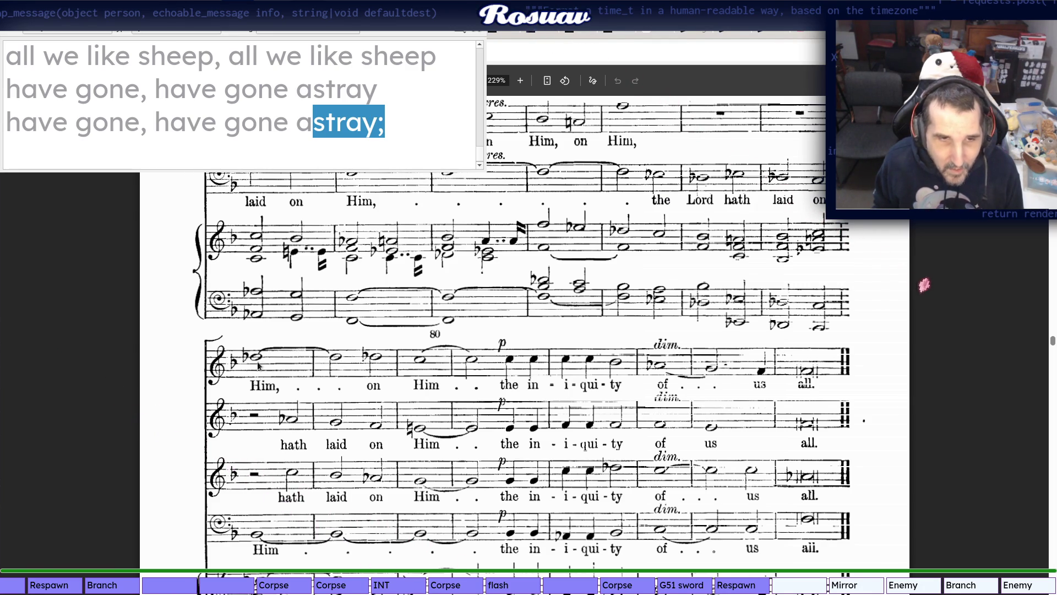
key(alt+Tab)
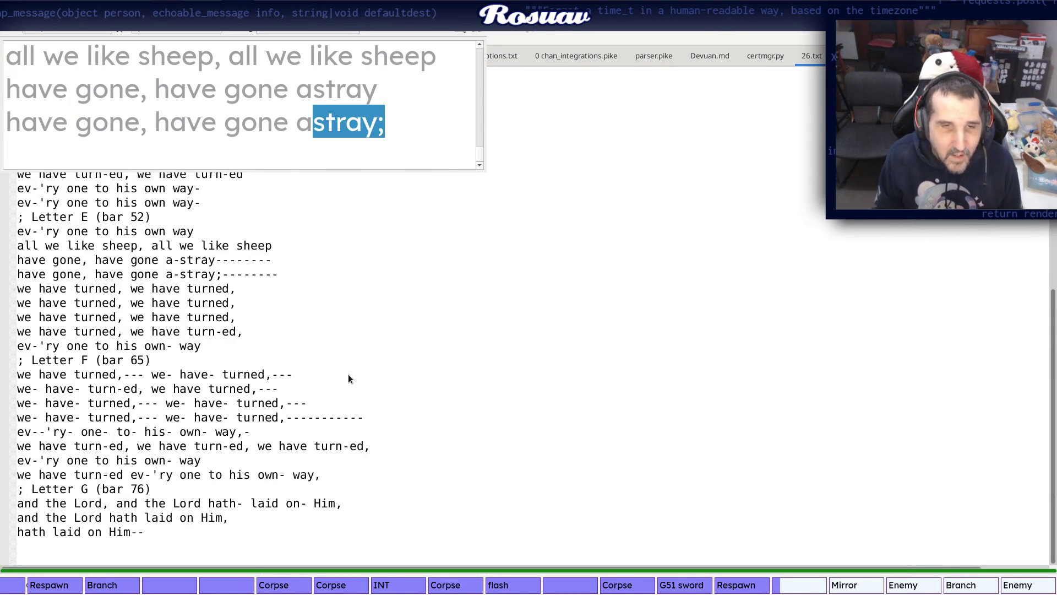
key(alt+Tab)
key(alt+Tab)
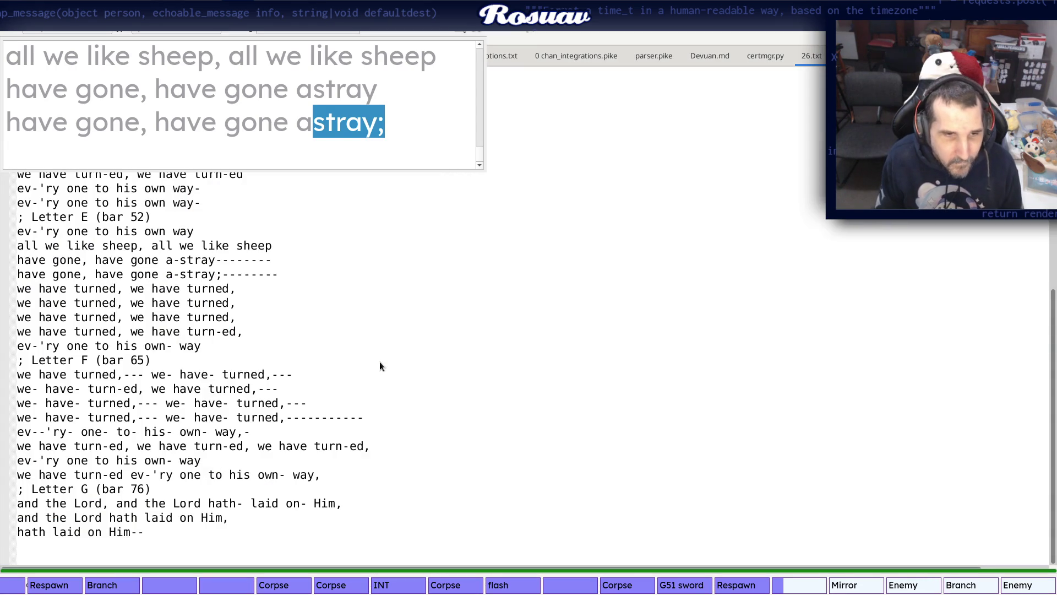
text(on Him,)
key(alt+Tab)
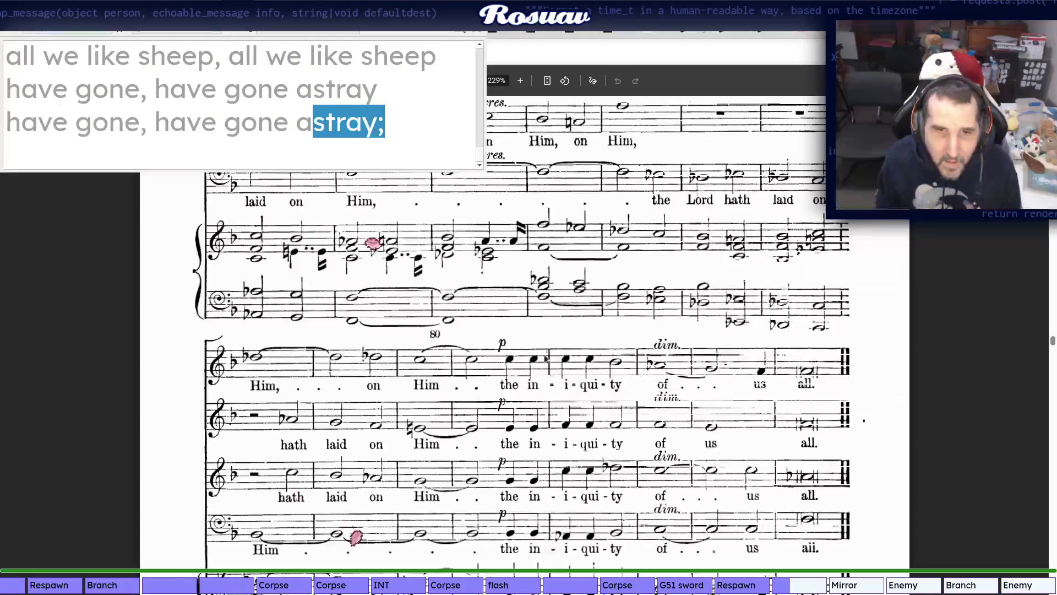
key(alt+Tab)
key(Return)
text(th)
key(alt+Tab)
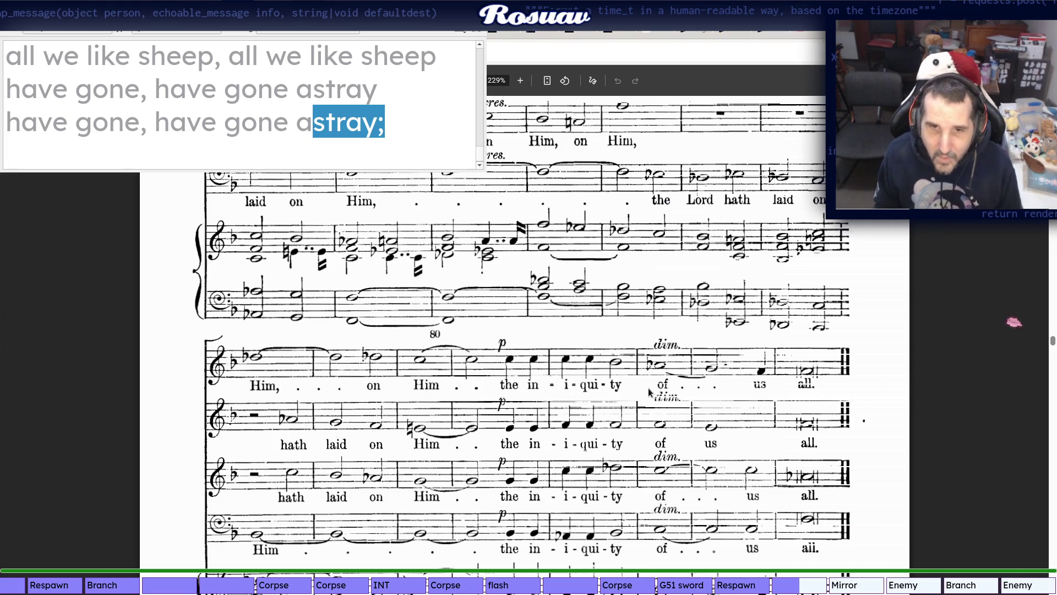
Write 'the in-i-qui-ty' split as in the score
key(alt+Tab)
text(the in)
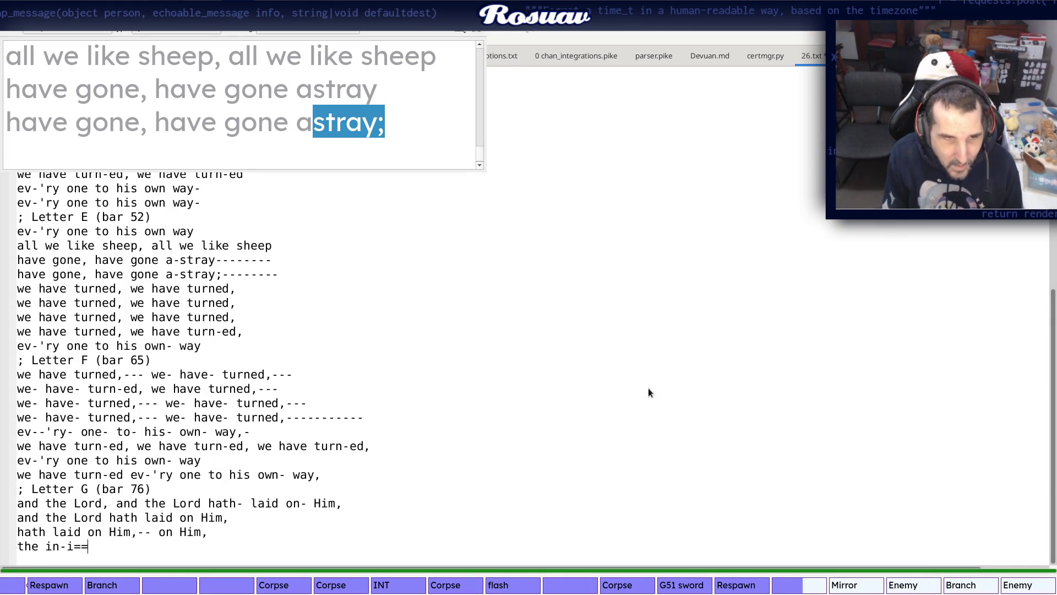
text(ty)
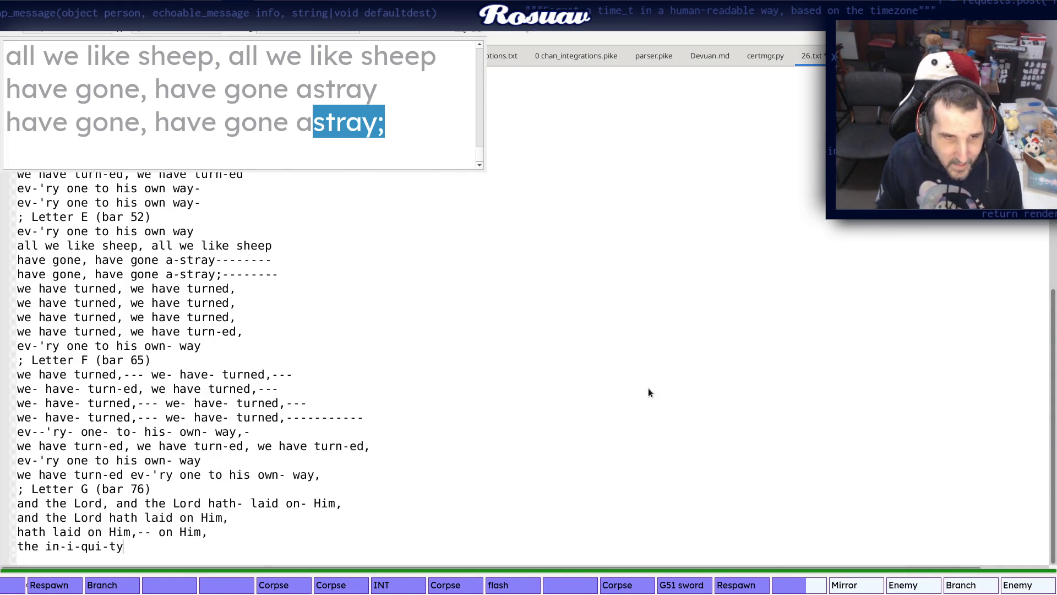
key(alt+Tab)
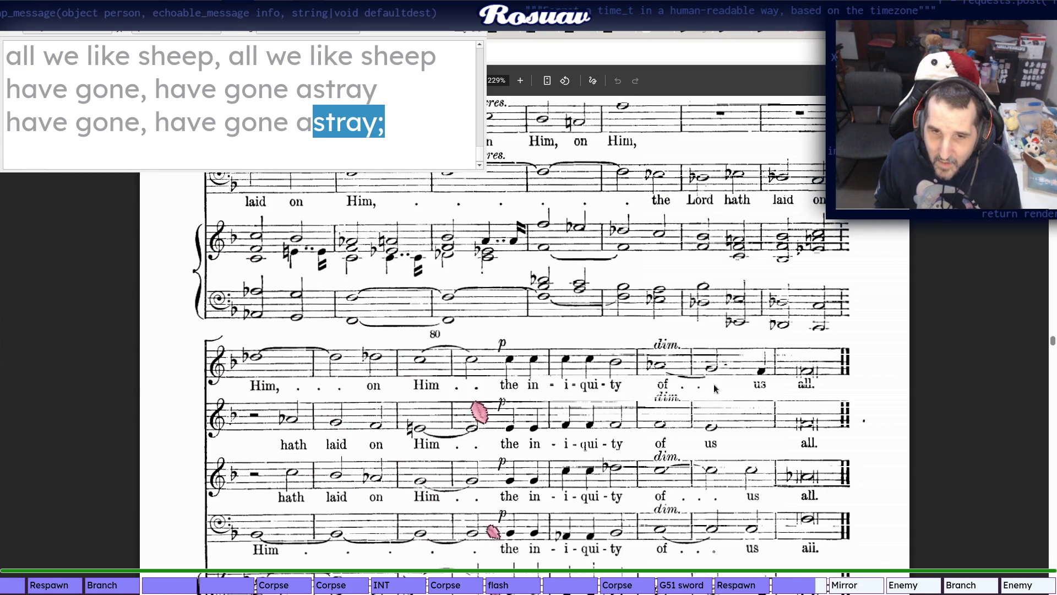
key(alt+Tab)
text(o)
key(alt+Tab)
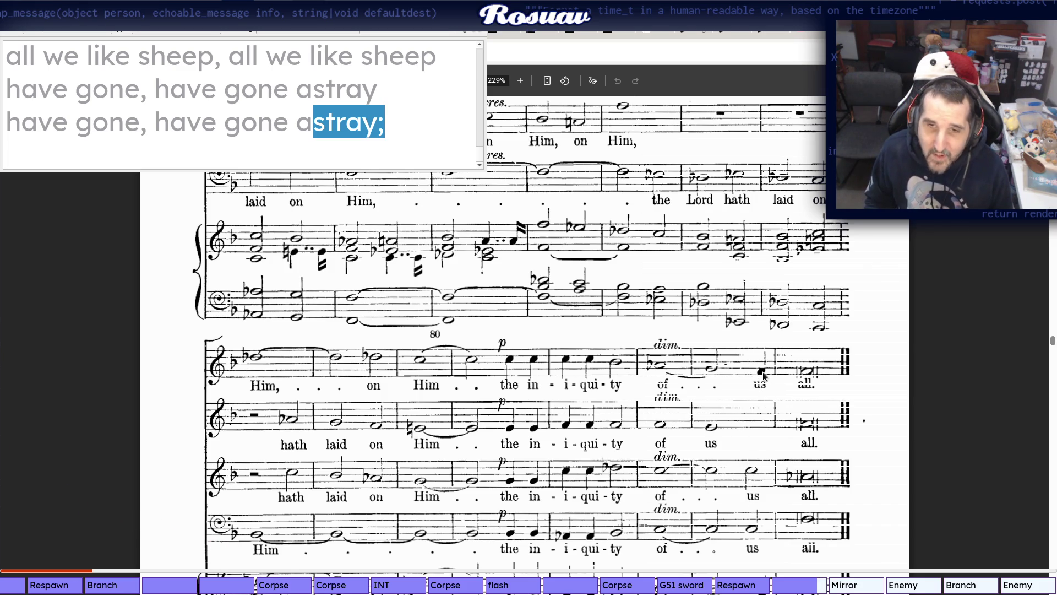
key(alt+Tab)
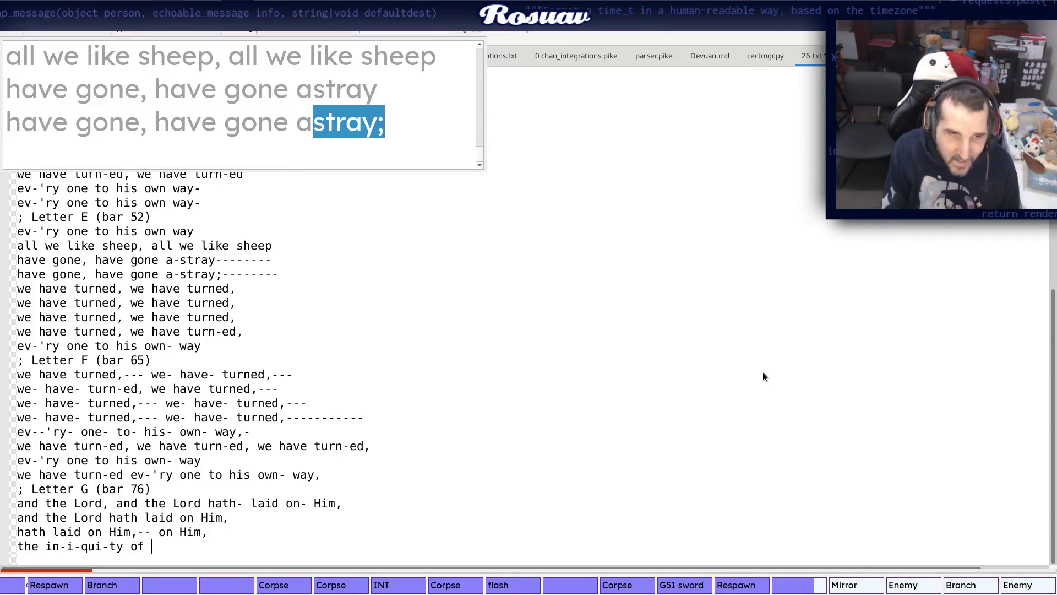
Finish the closing line as 'the in-i-qui-ty of-- us all.' and compare with the rendered score
key(alt+Tab)
key(alt+Tab)
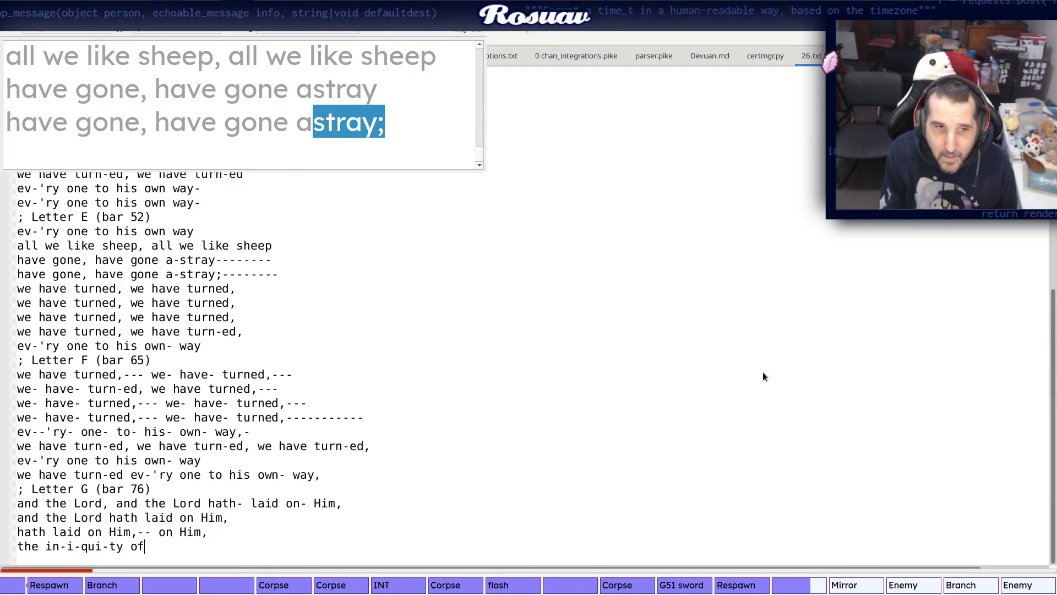
key(alt+Tab)
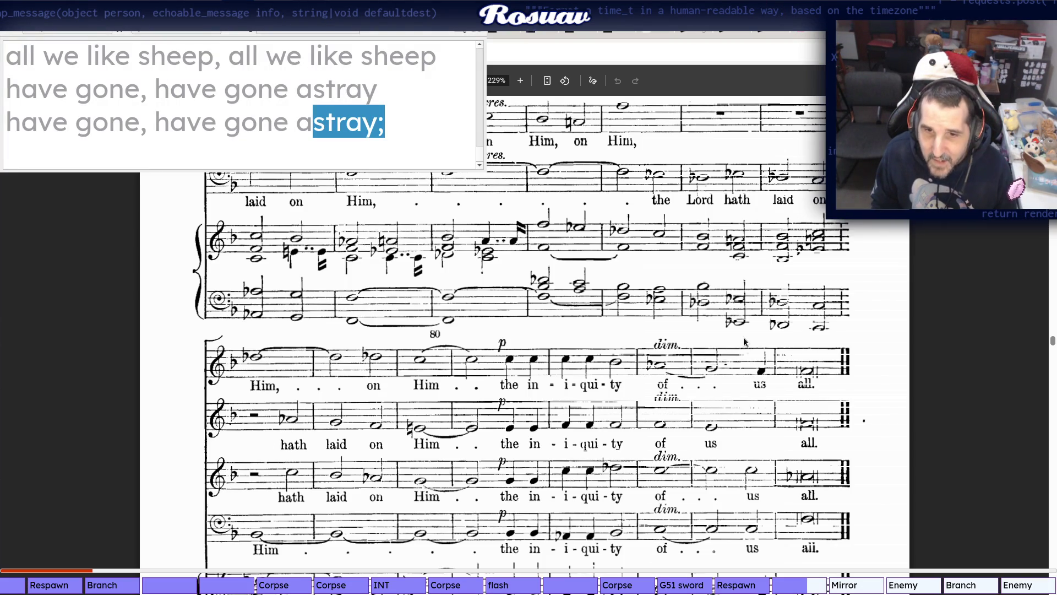
key(alt+Tab)
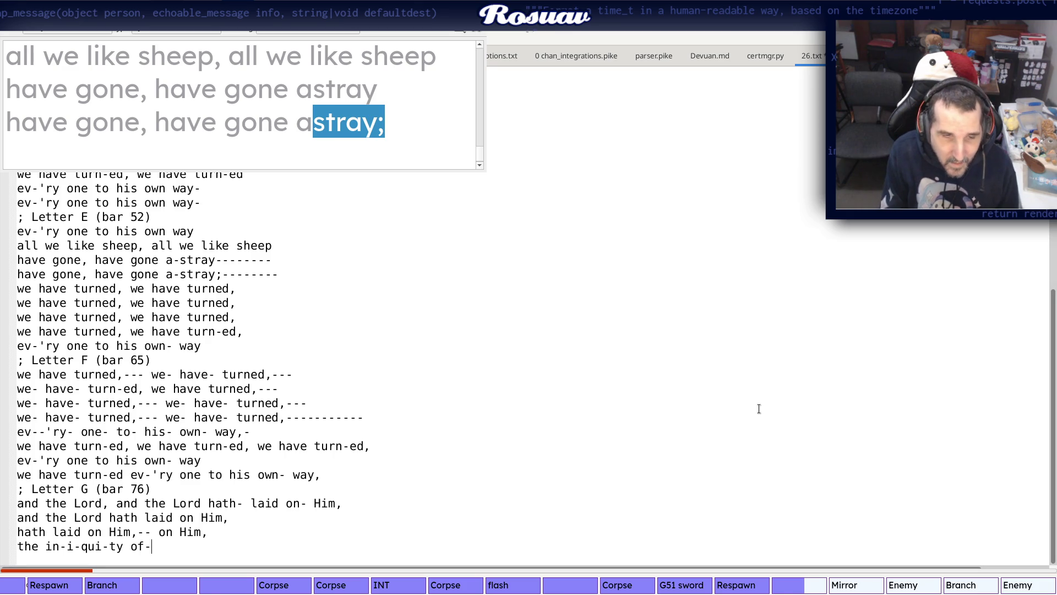
text(us)
key(alt+Tab)
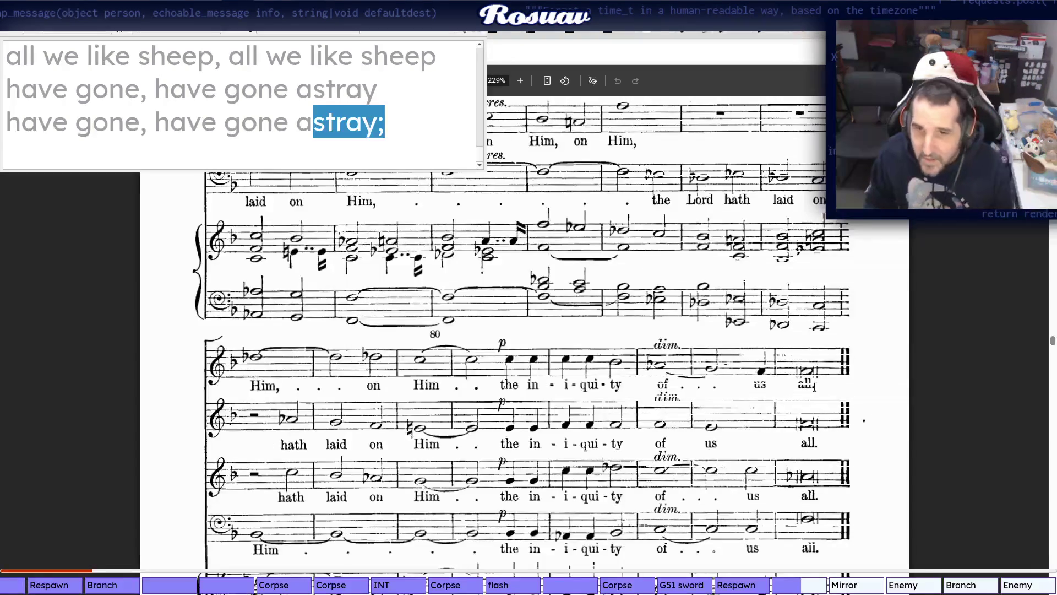
key(alt+Tab)
text(all.)
key(Return)
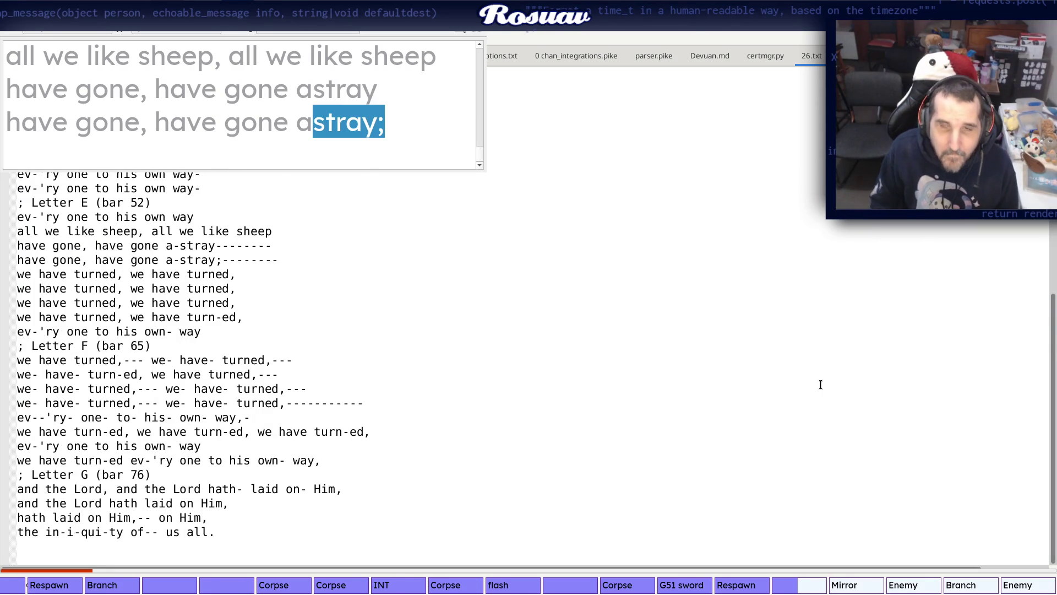
key(alt+Tab)
key(alt+Tab)
scroll(792, 421, down, 1)
scroll(793, 422, down, 4)
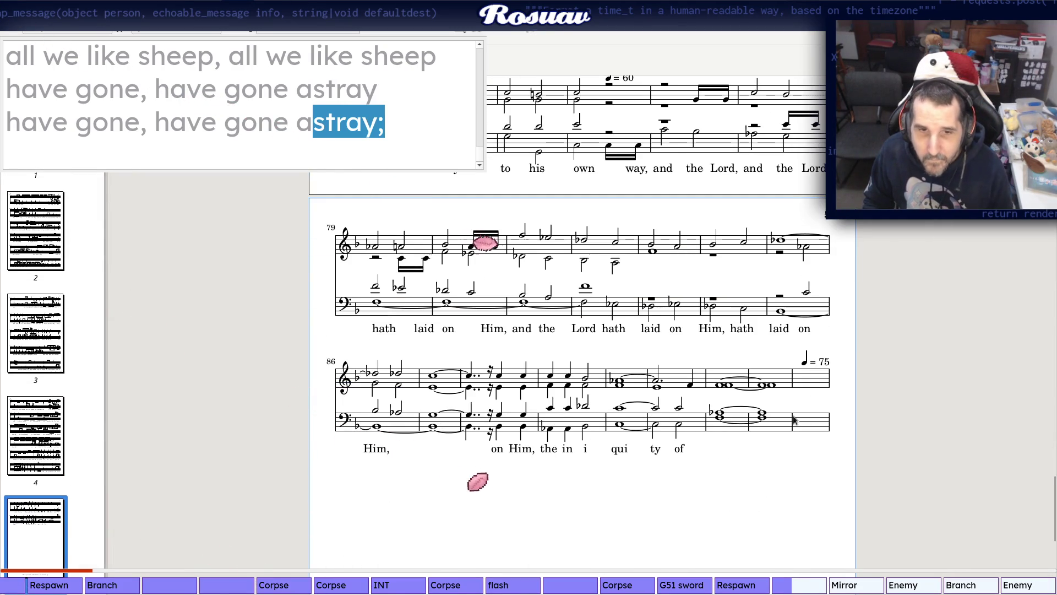
scroll(794, 422, up, 1)
scroll(794, 422, up, 1)
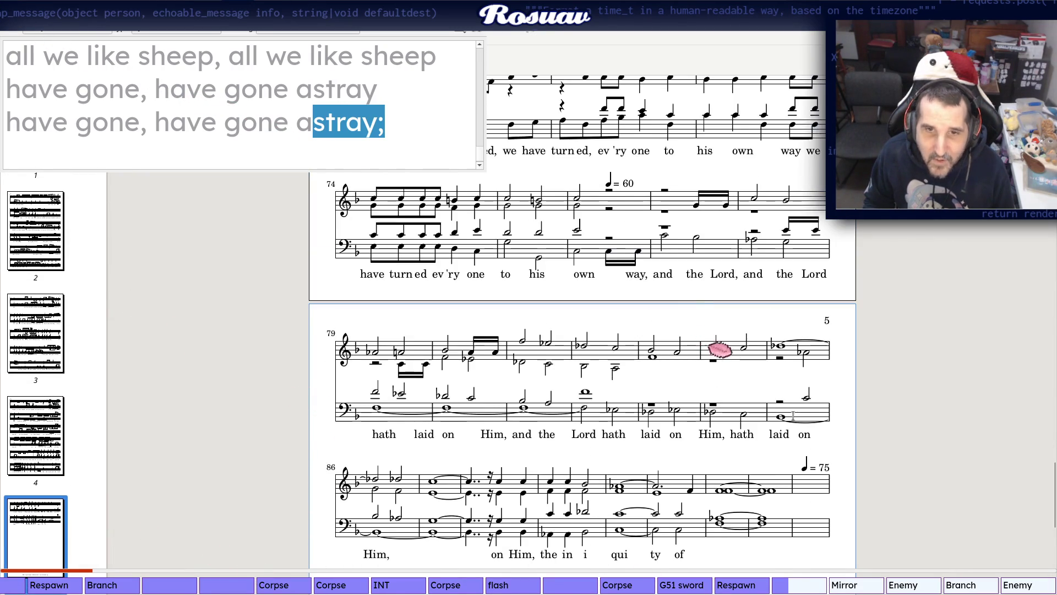
scroll(794, 416, up, 1)
scroll(793, 415, up, 1)
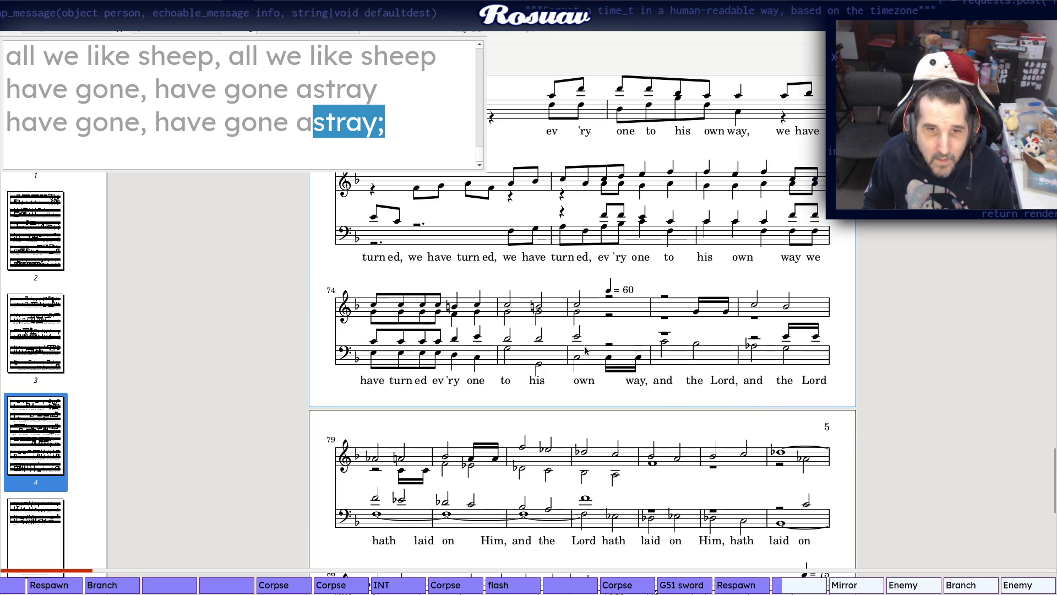
scroll(580, 350, up, 1)
scroll(675, 329, up, 2)
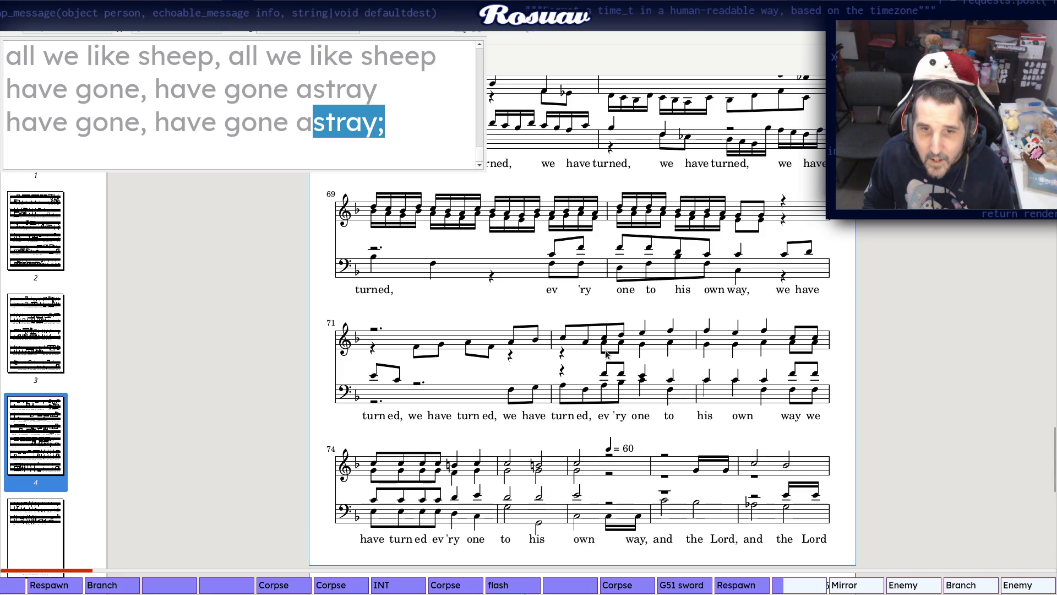
key(alt+Tab)
key(alt+Tab)
key(alt+Tab)
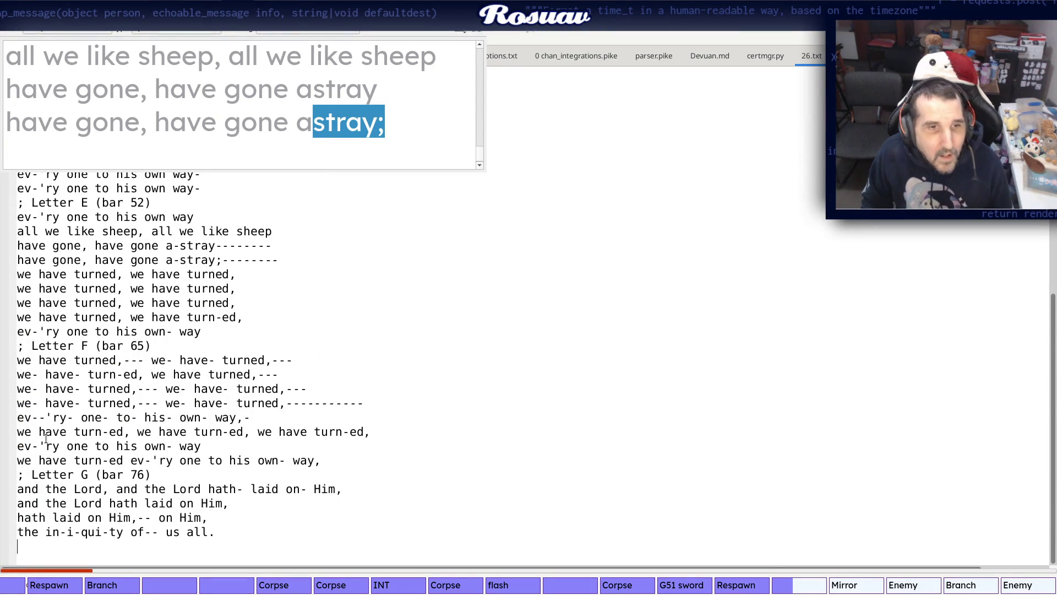
Compare the 'ev'ry one to his own way' lines with the rendered score, then bring up the Novello scan
key(alt+Tab)
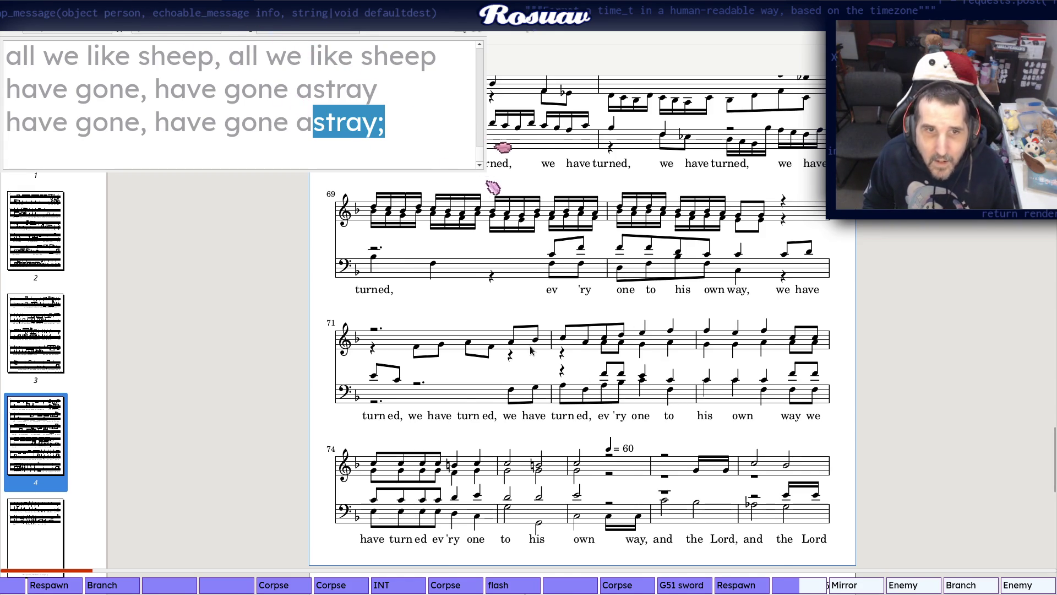
scroll(531, 350, up, 1)
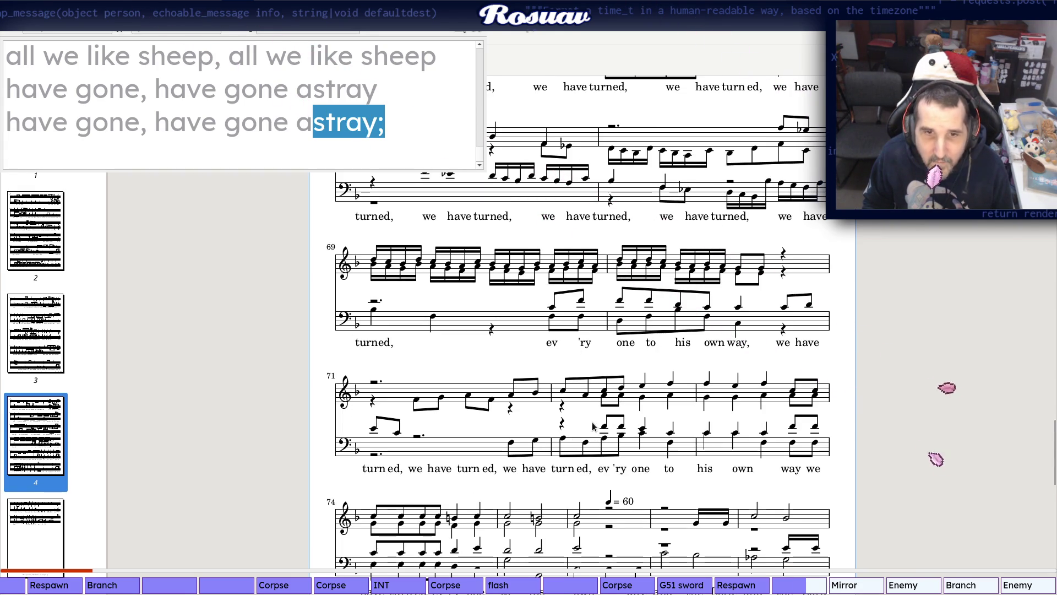
key(alt+Tab)
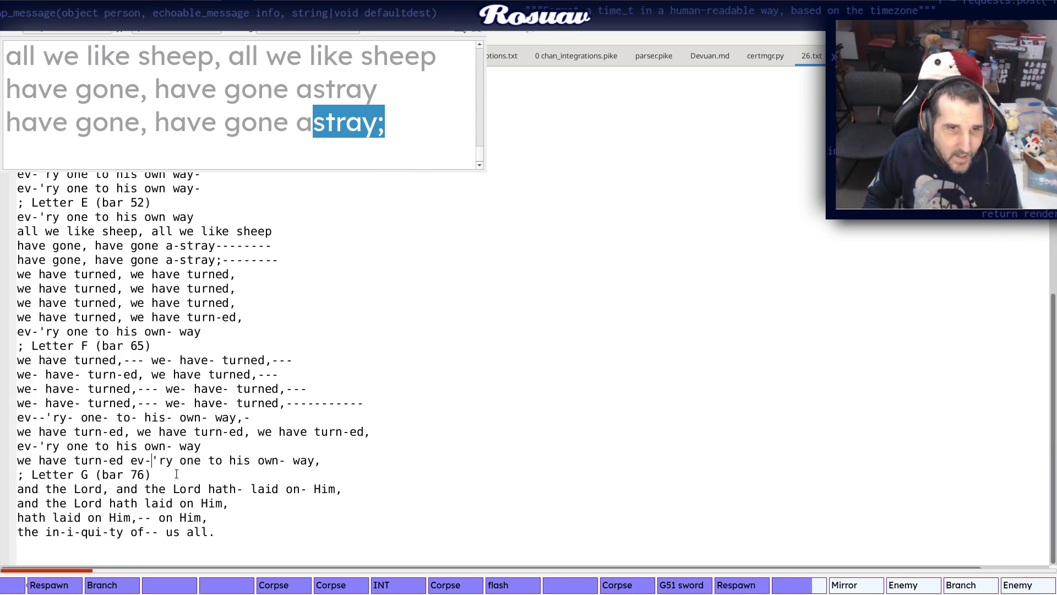
key(alt+Tab)
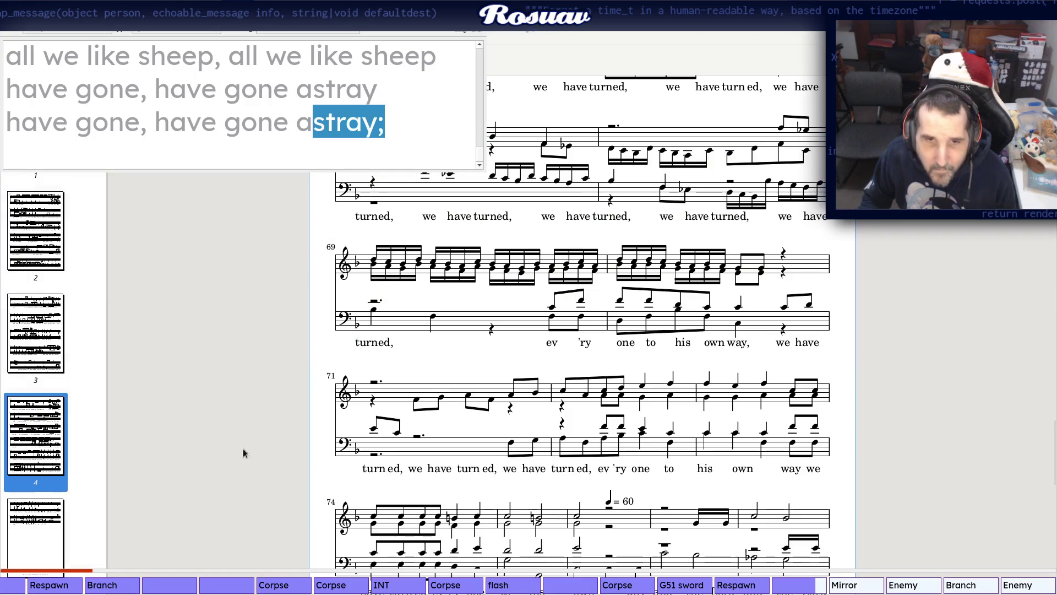
key(alt+Tab)
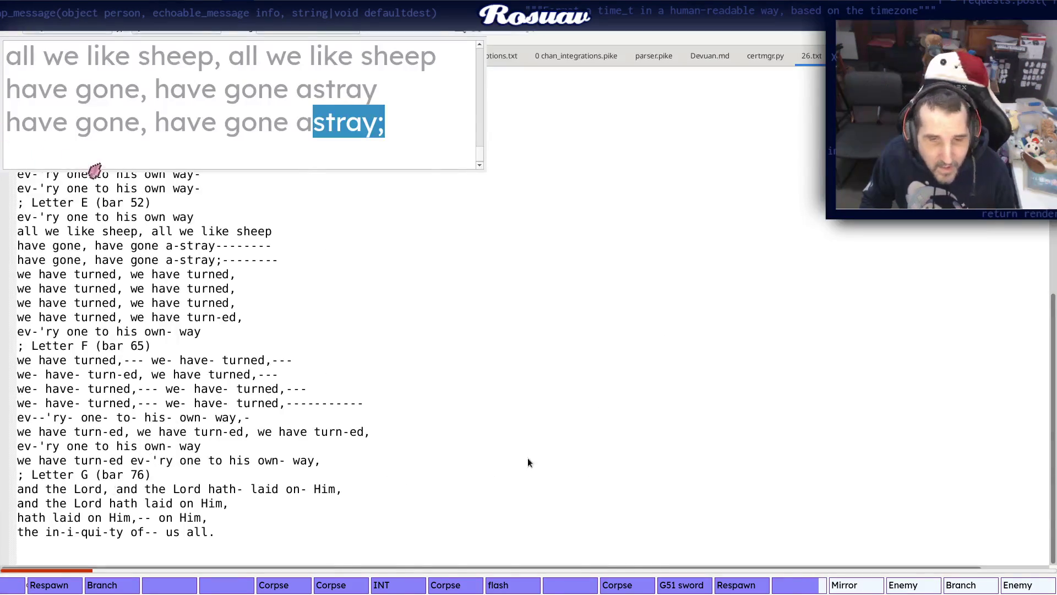
key(alt+Tab)
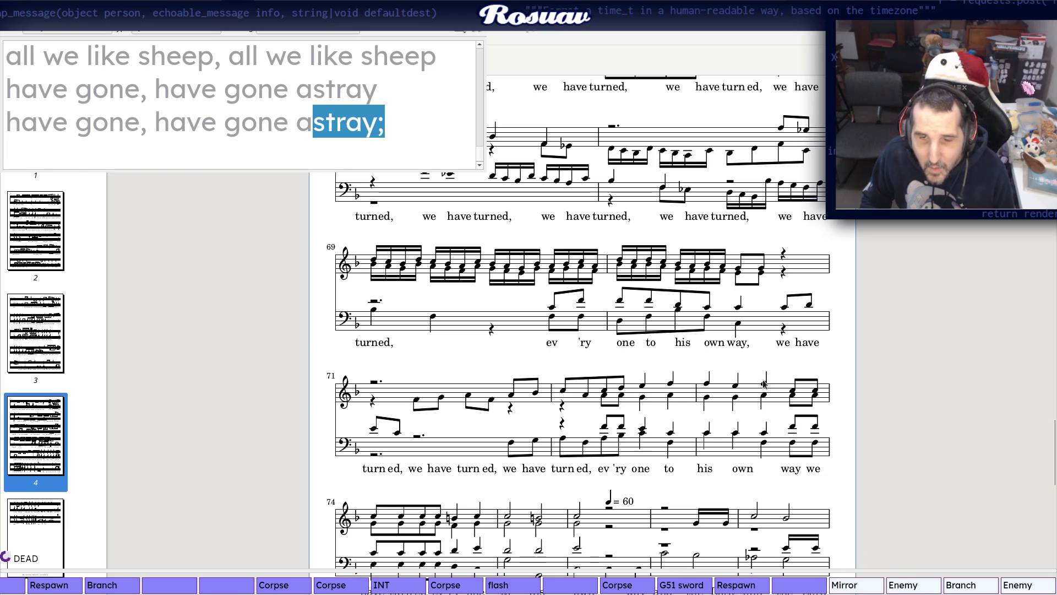
key(alt+Tab)
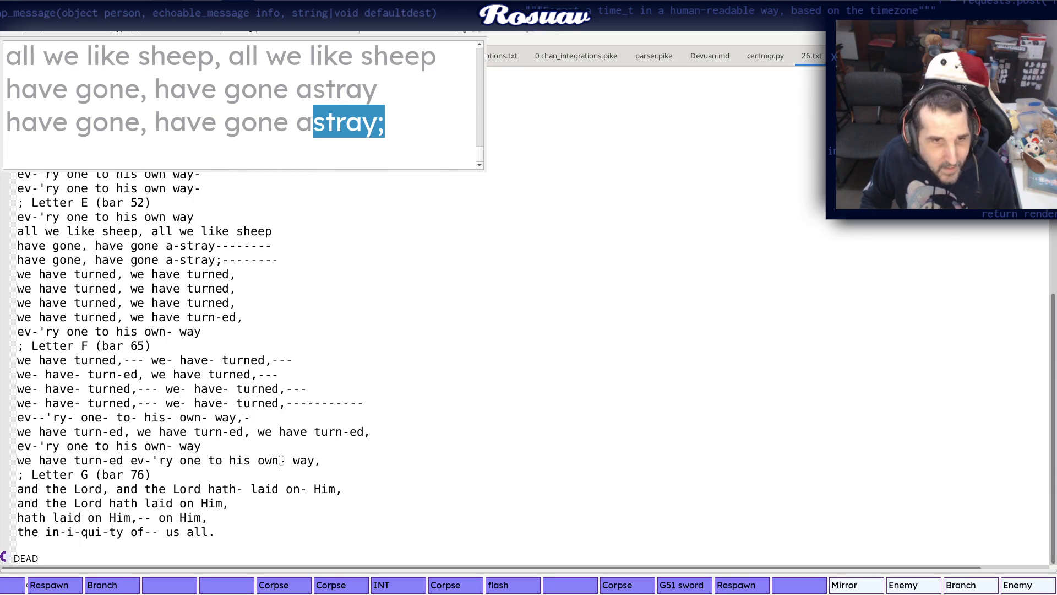
key(alt+Tab)
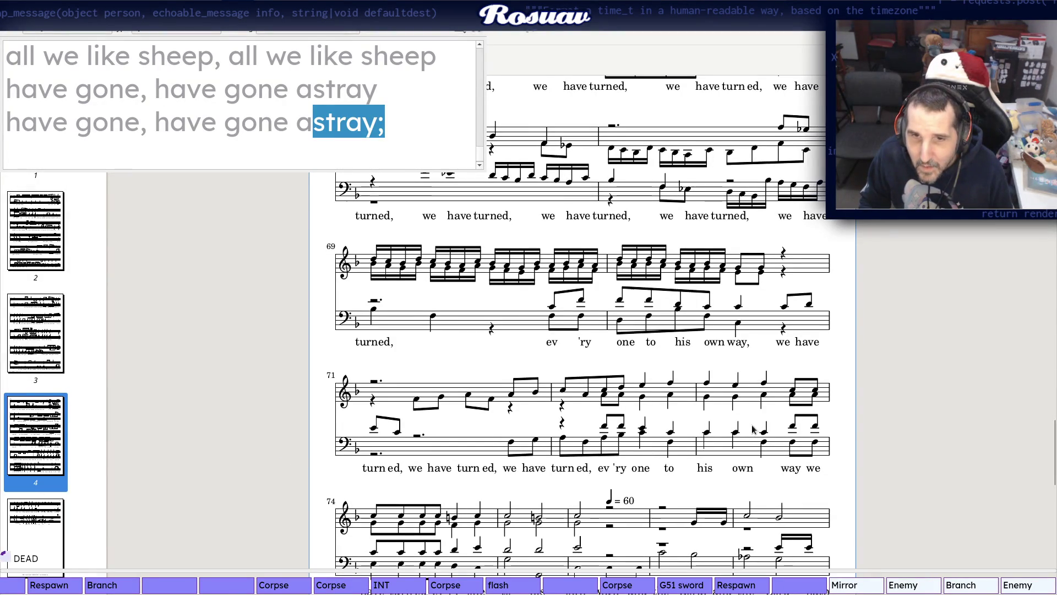
scroll(762, 402, down, 3)
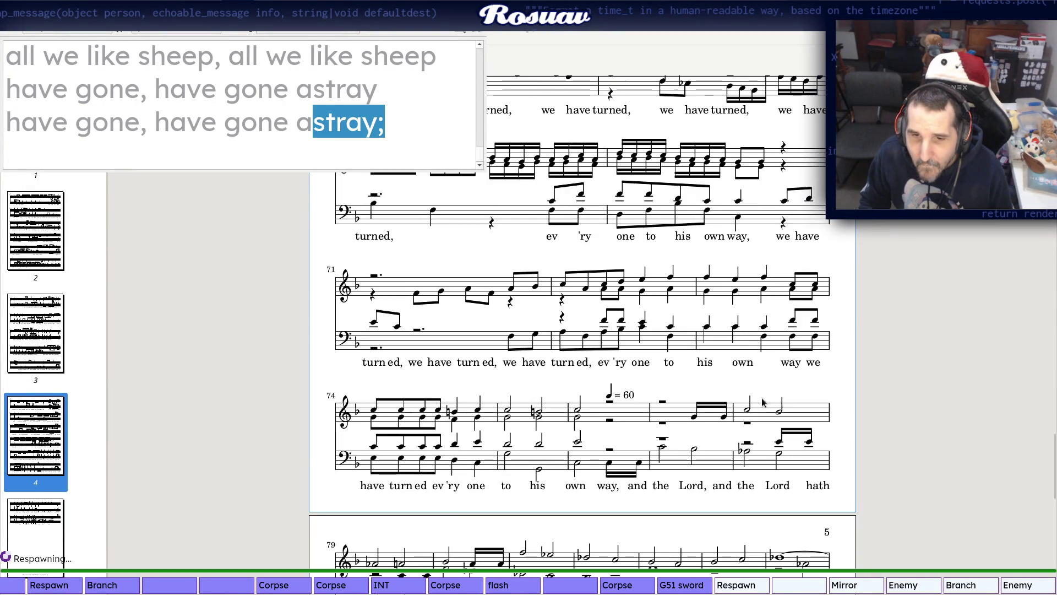
scroll(762, 402, down, 3)
scroll(761, 403, up, 1)
scroll(762, 403, up, 3)
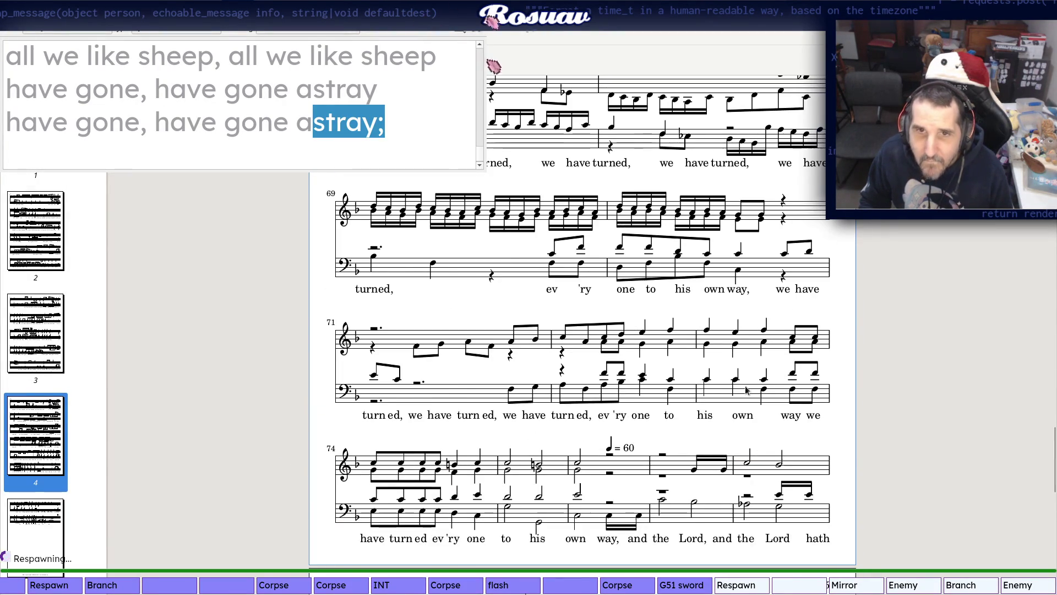
scroll(762, 403, up, 2)
scroll(744, 386, down, 3)
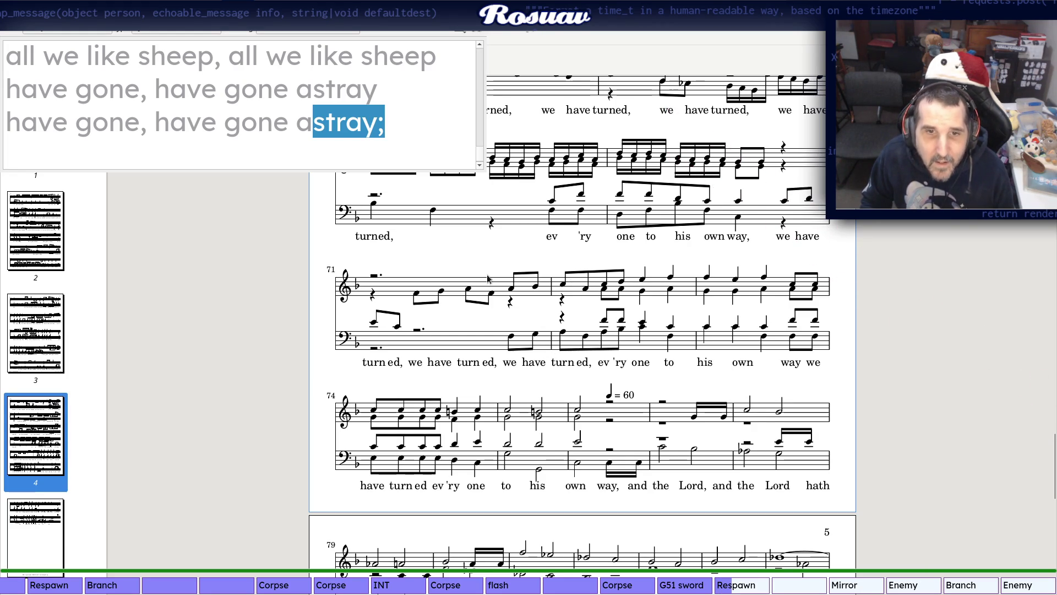
key(alt+Tab)
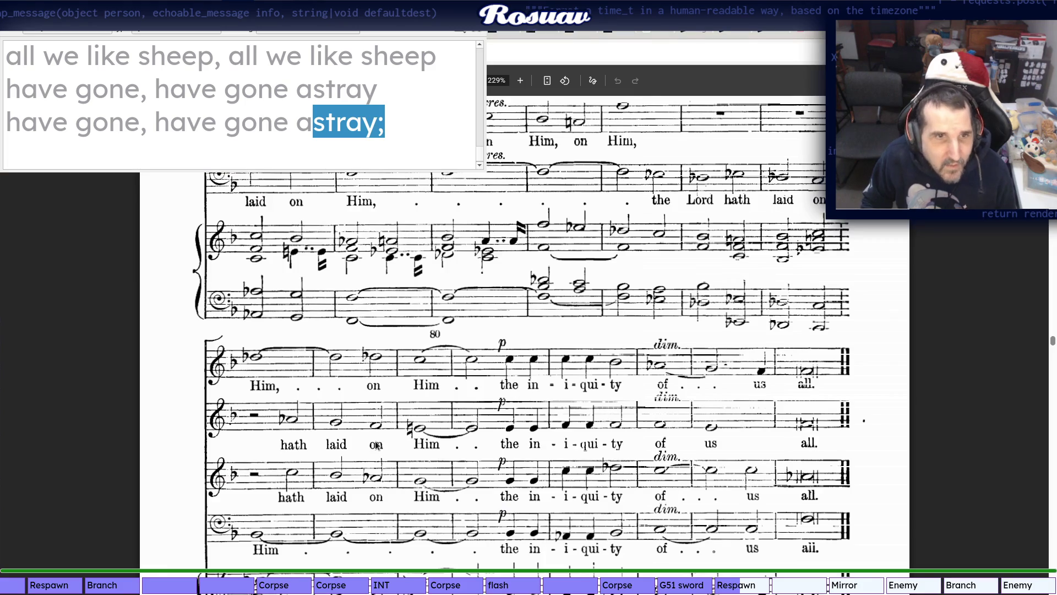
scroll(421, 424, up, 5)
scroll(336, 453, up, 4)
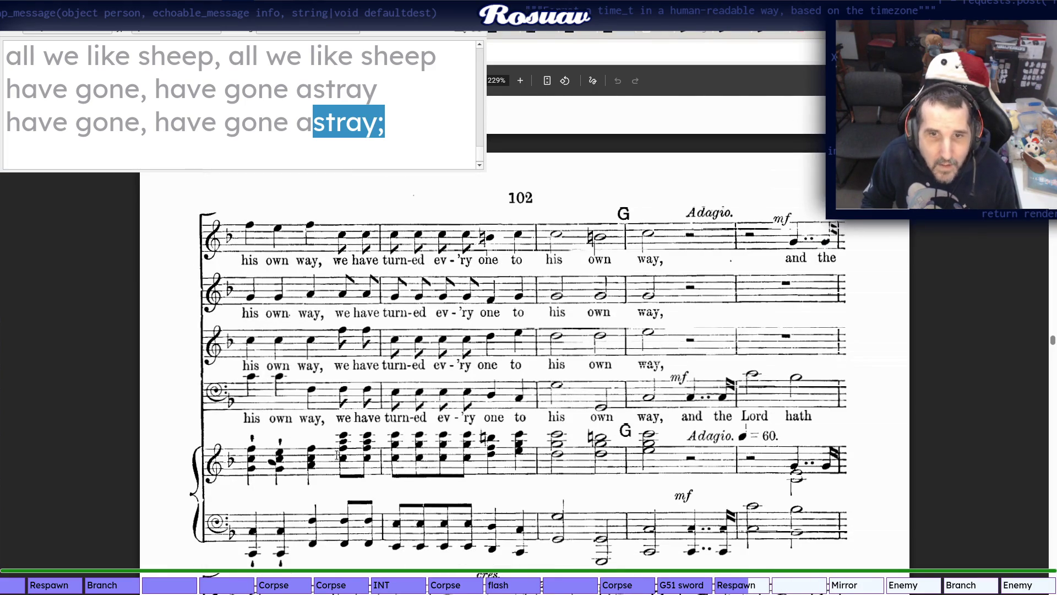
scroll(576, 365, up, 2)
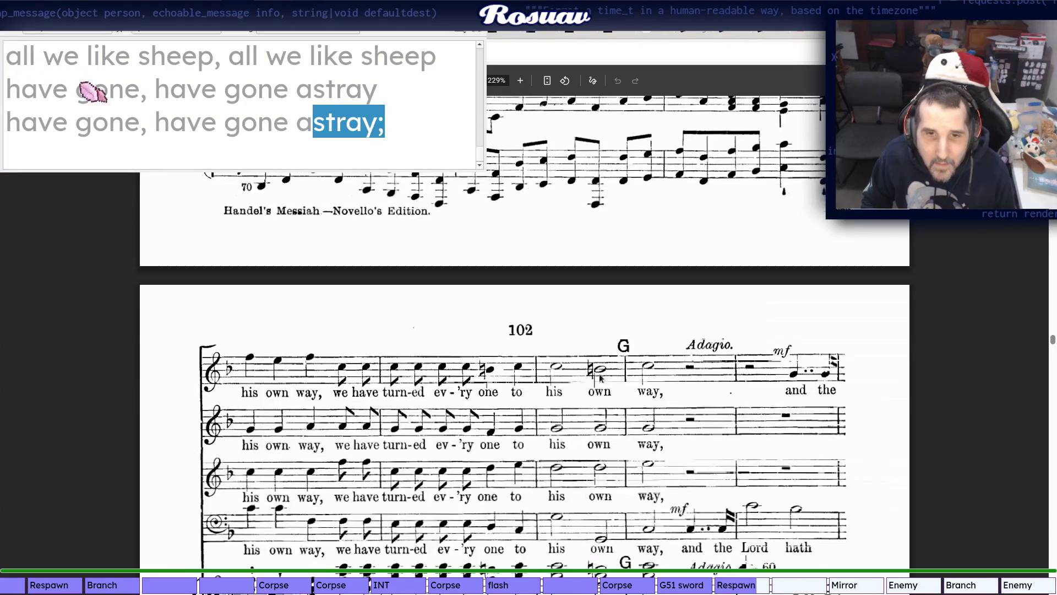
scroll(718, 349, up, 5)
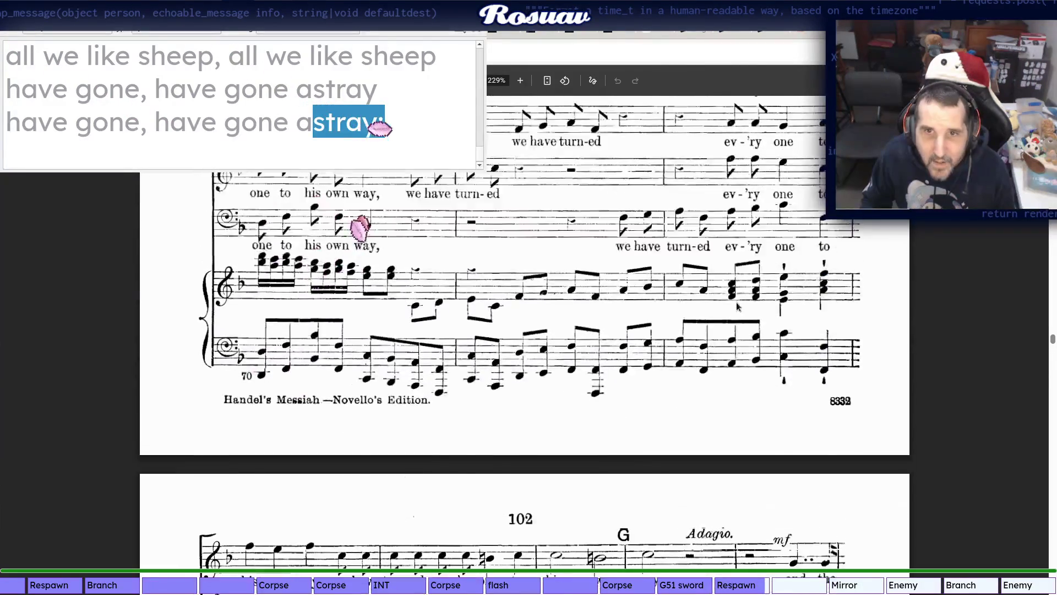
scroll(718, 349, up, 1)
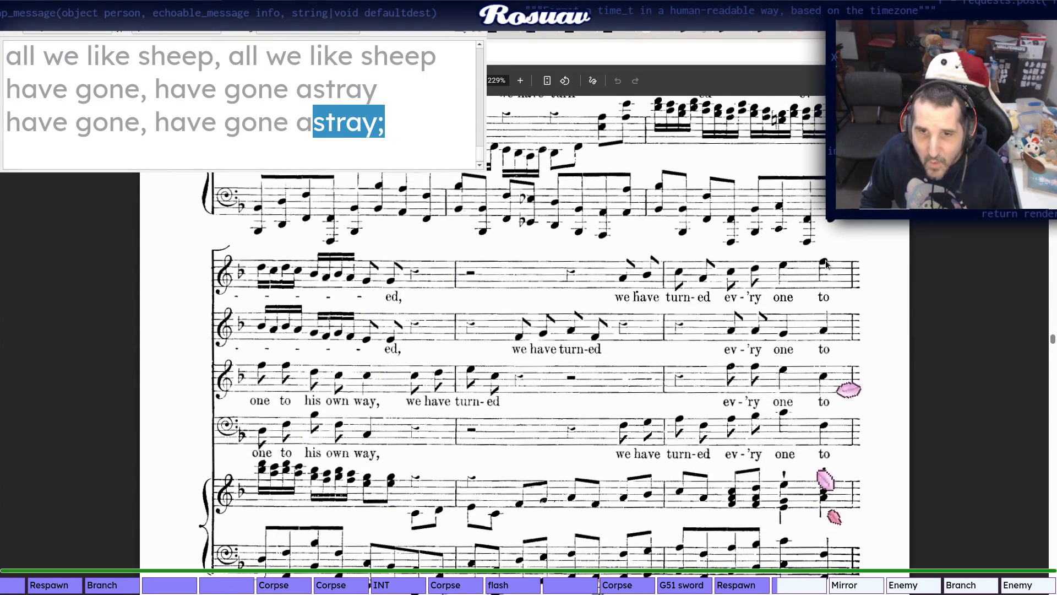
Compare the 'his own way' bars in scanned and rendered scores, then place the cursor after own in SciTE
key(alt+Tab)
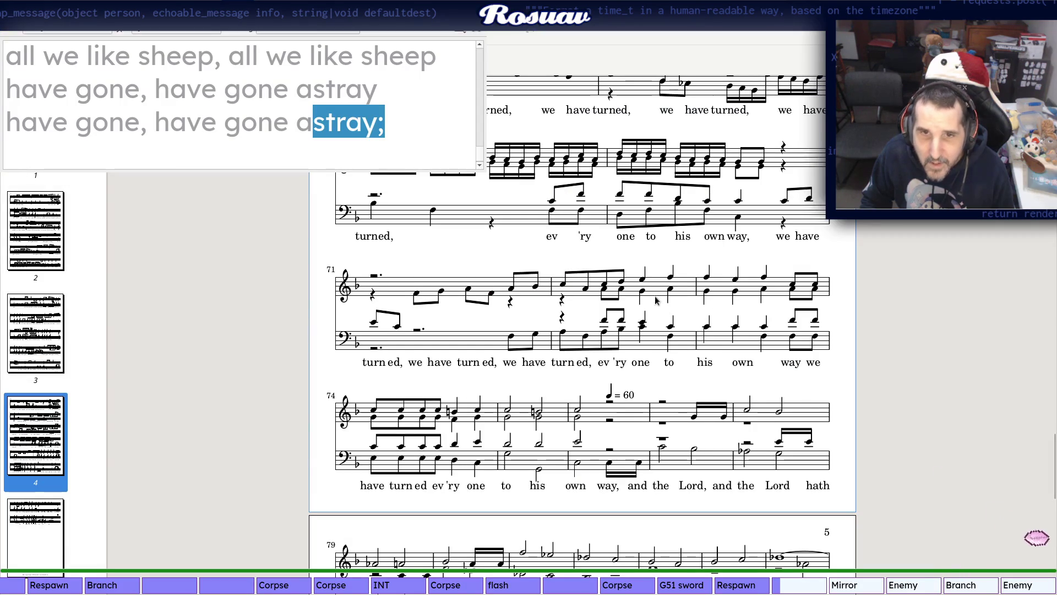
key(alt+Tab)
scroll(219, 467, down, 3)
scroll(219, 467, down, 3)
scroll(240, 352, down, 2)
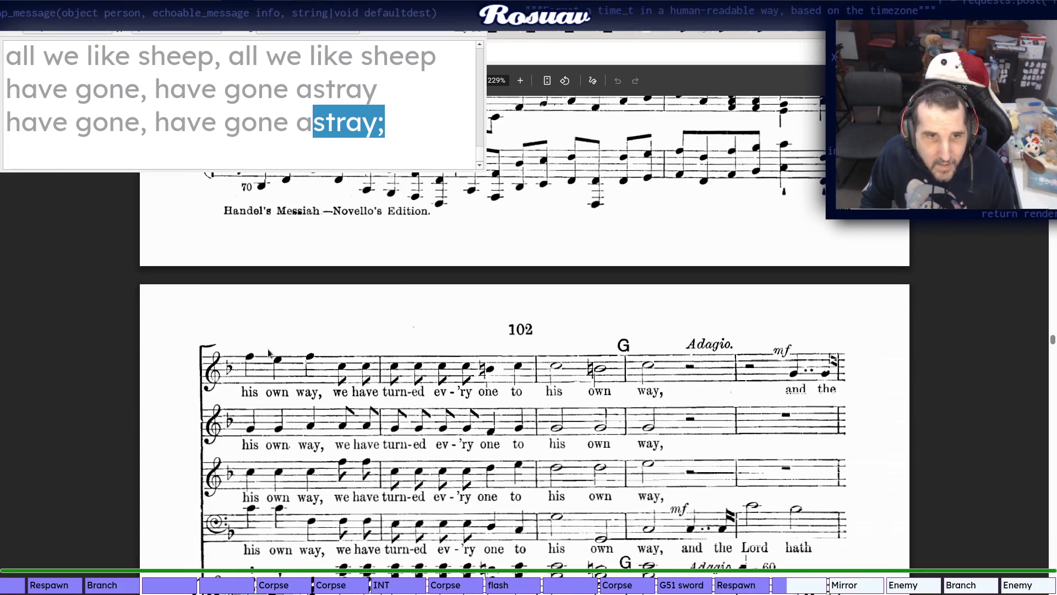
key(alt+Tab)
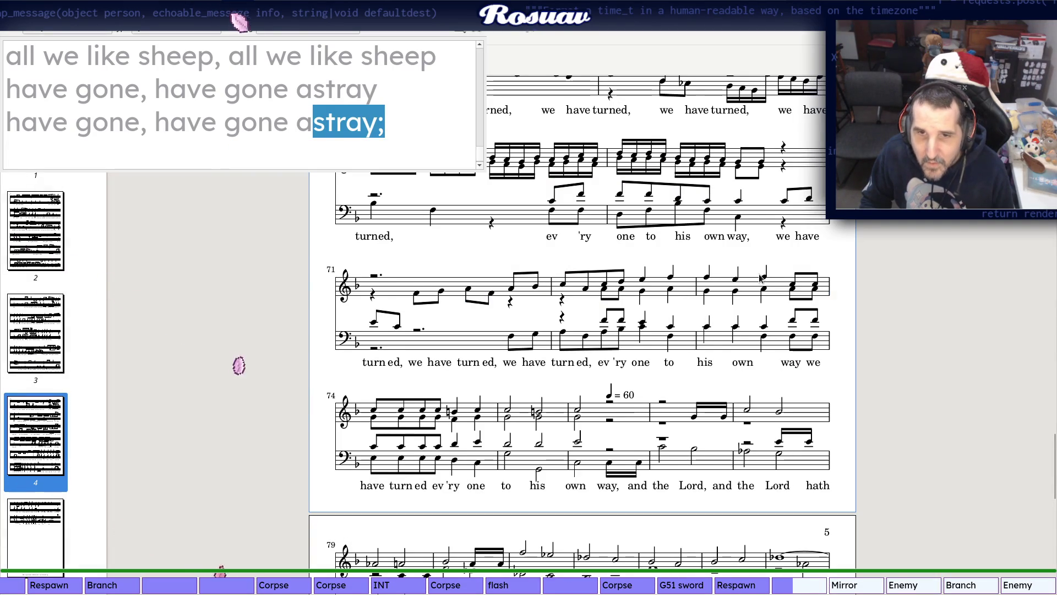
click(763, 355)
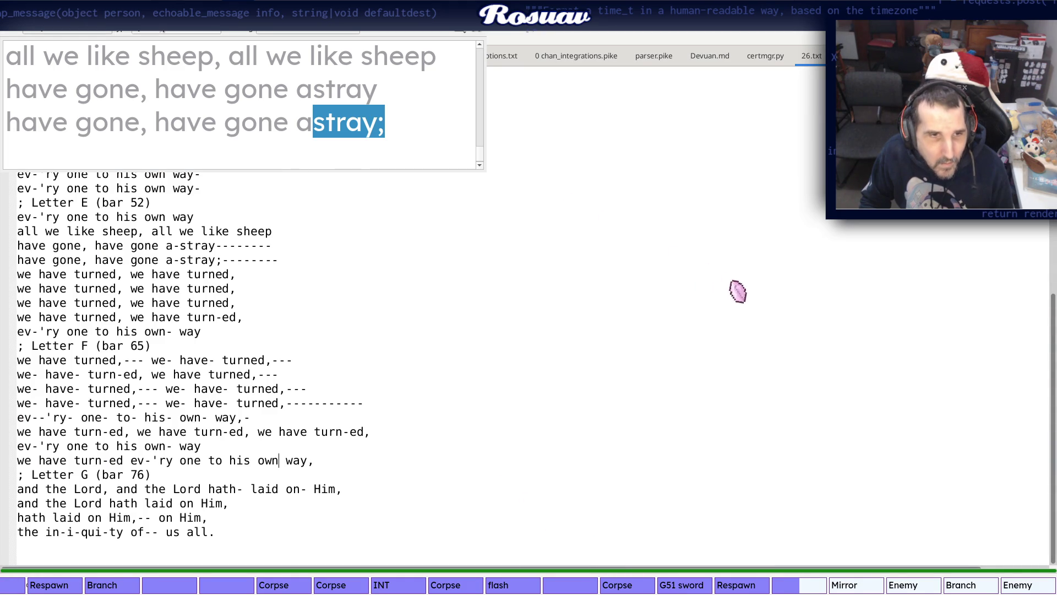
Delete the hyphen and stray 1 after "own" so the Letter F line reads "his own way," and check the re-rendered score
key(alt+Tab)
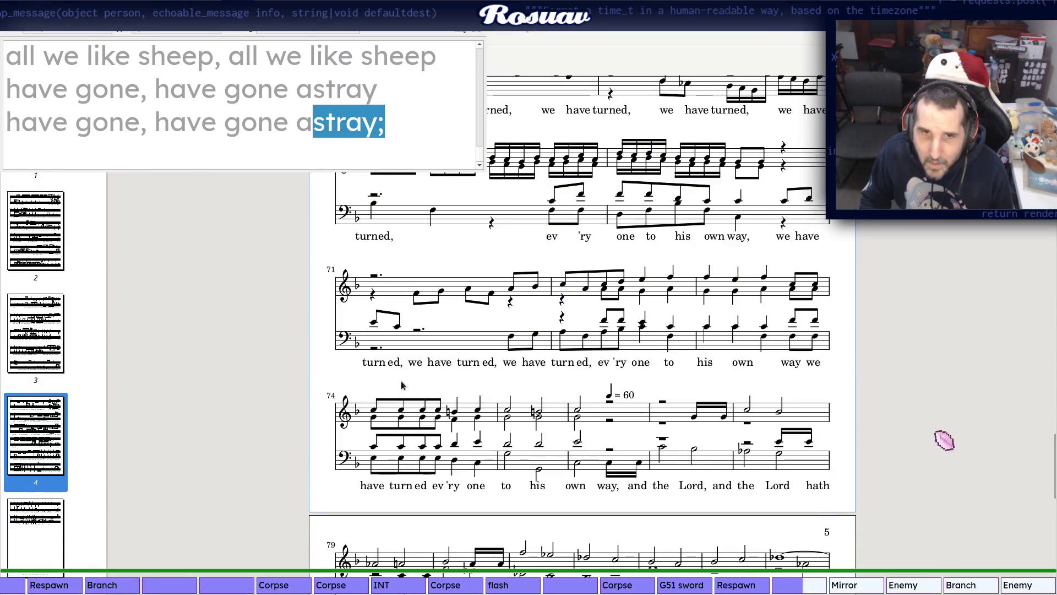
key(alt+Tab)
key(alt+Tab)
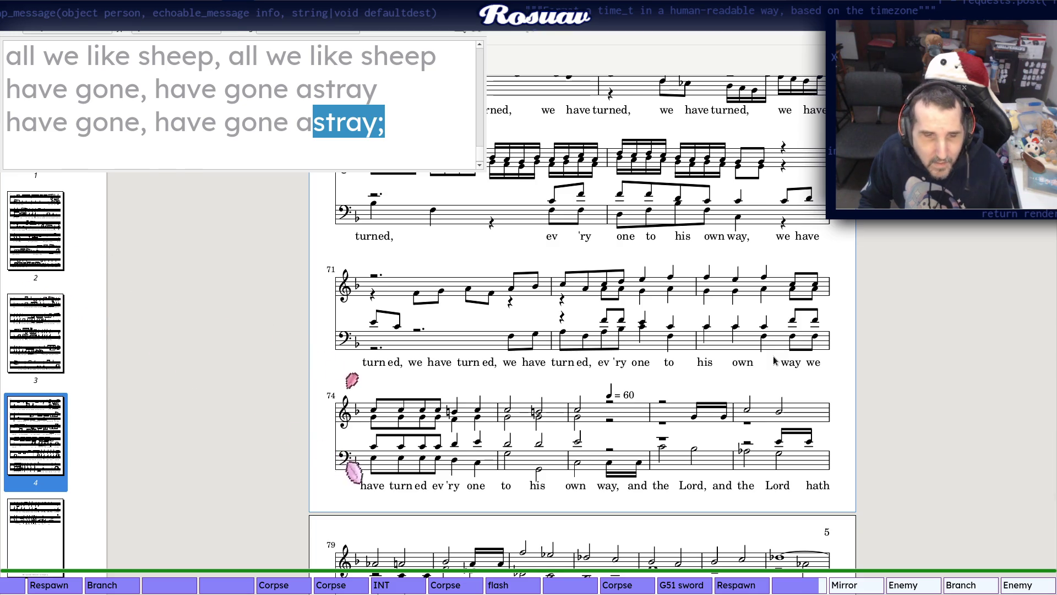
key(alt+Tab)
key(alt+Tab)
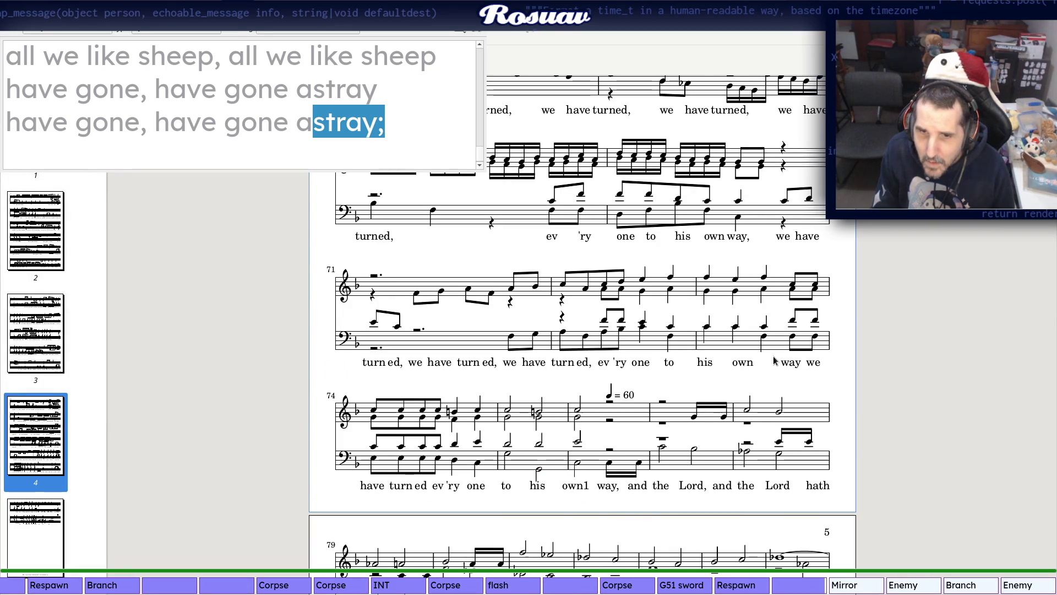
scroll(769, 364, down, 3)
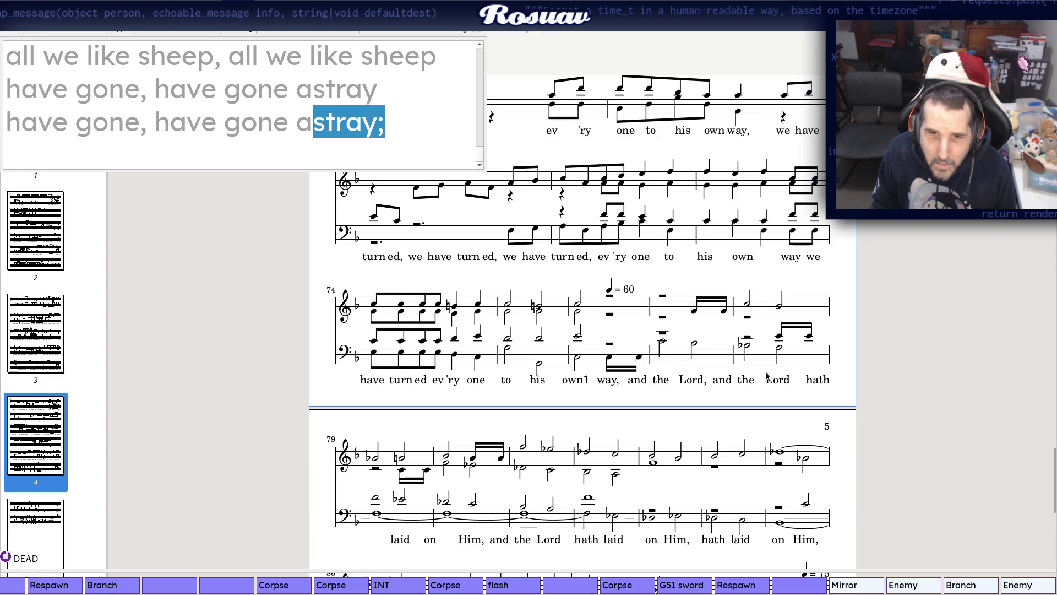
scroll(767, 375, up, 3)
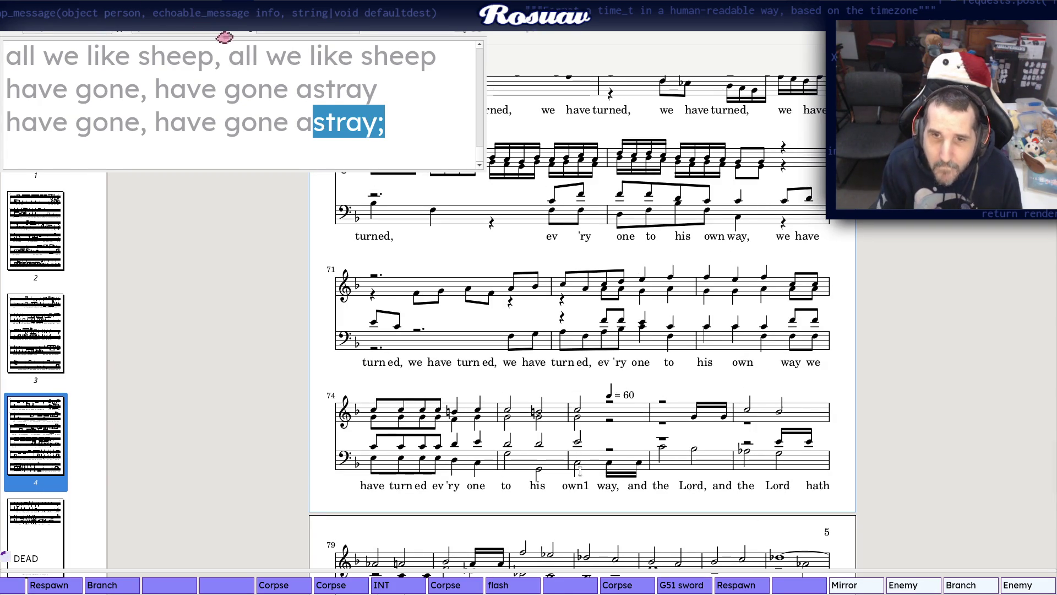
key(alt+Tab)
key(BackSpace)
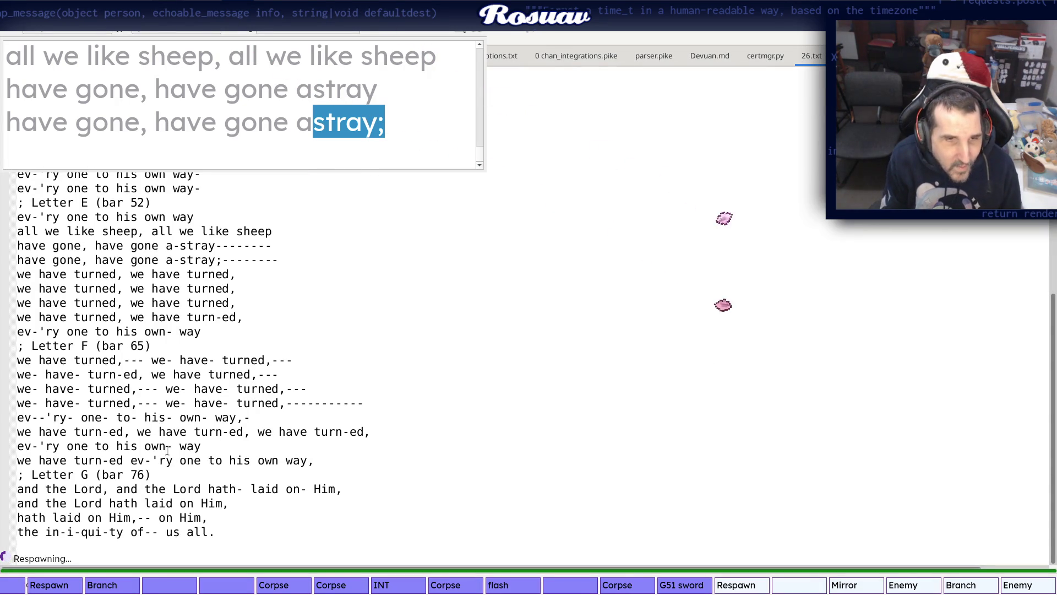
key(alt+Tab)
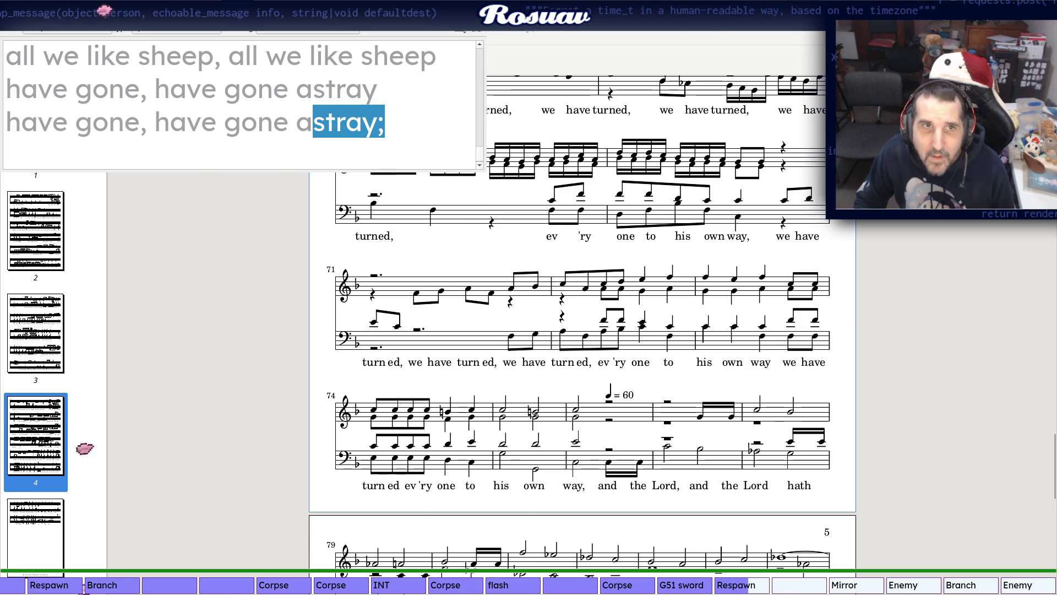
Flip between the rendered score and the scanned Novello score to compare the closing systems
key(alt+Tab)
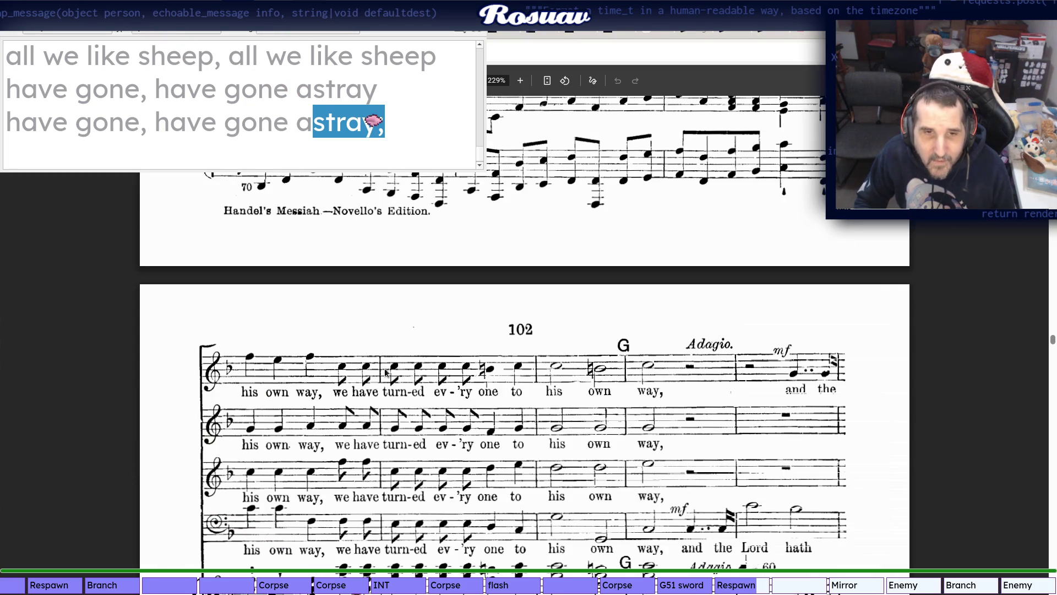
key(alt+Tab)
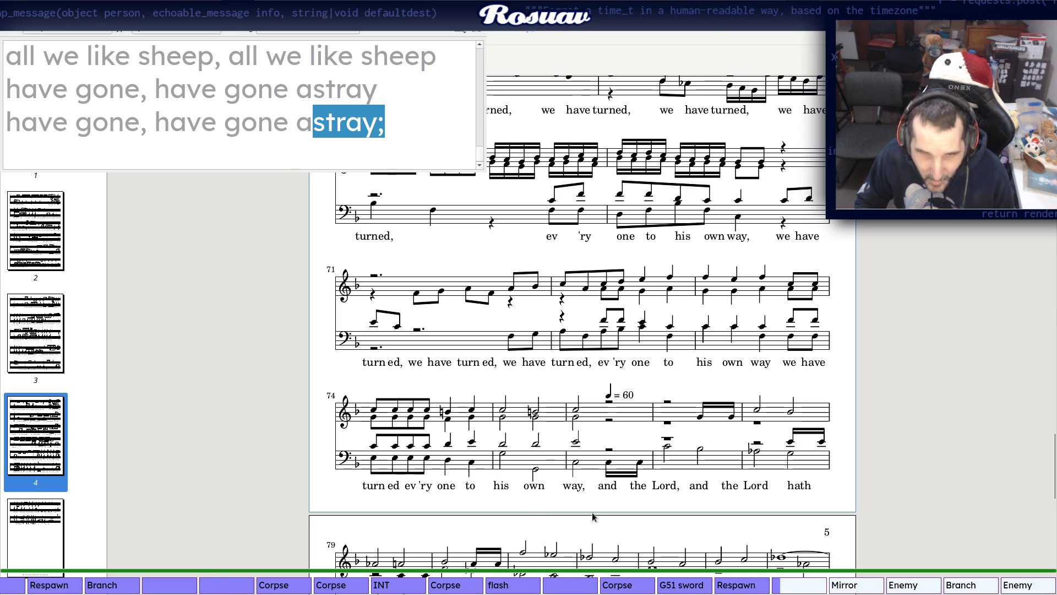
key(alt+Tab)
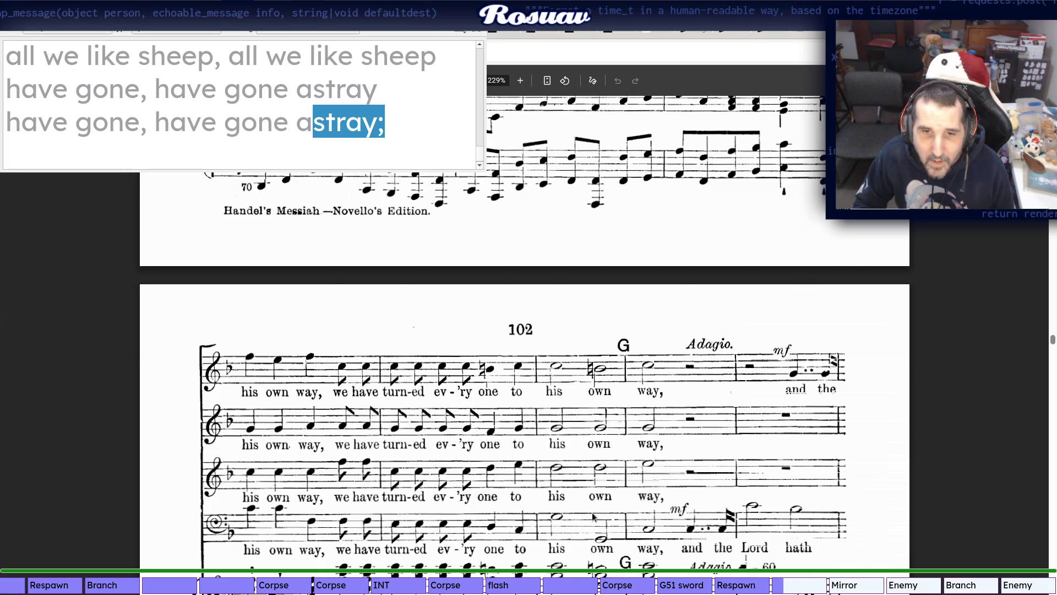
key(alt+Tab)
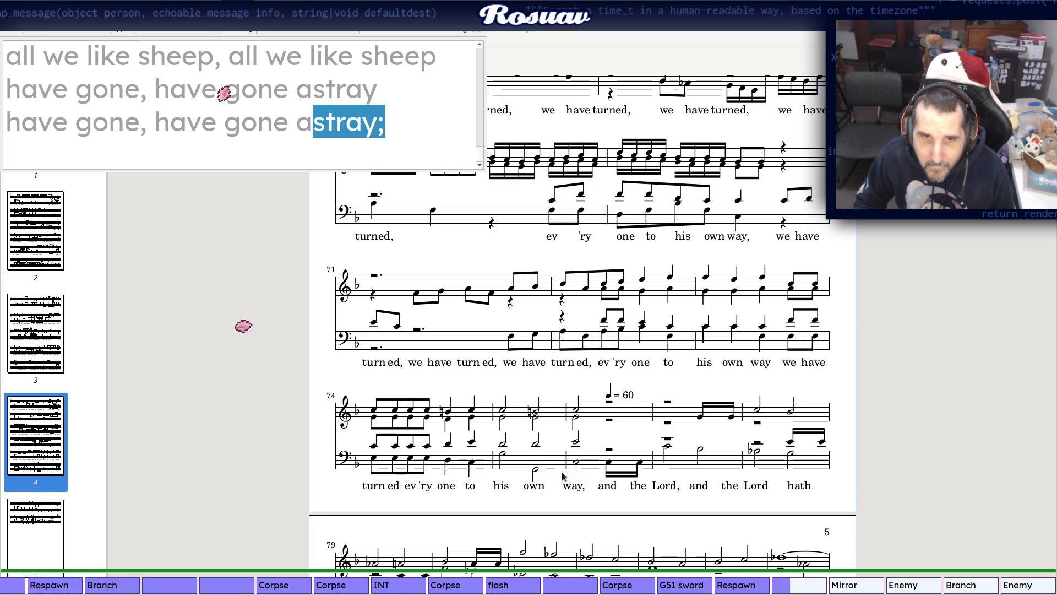
key(alt+Tab)
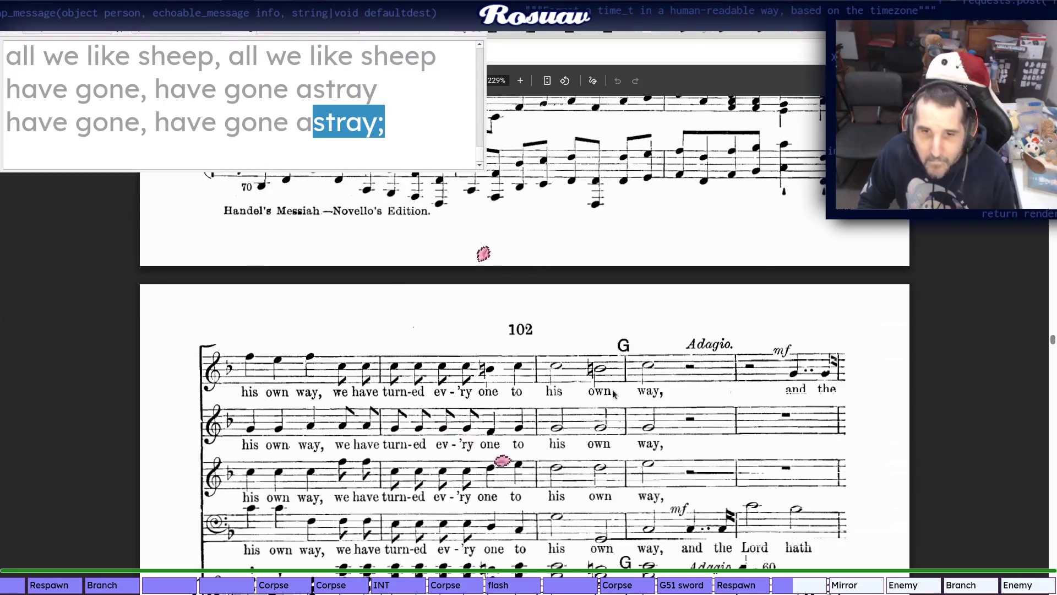
key(alt+Tab)
scroll(602, 417, down, 2)
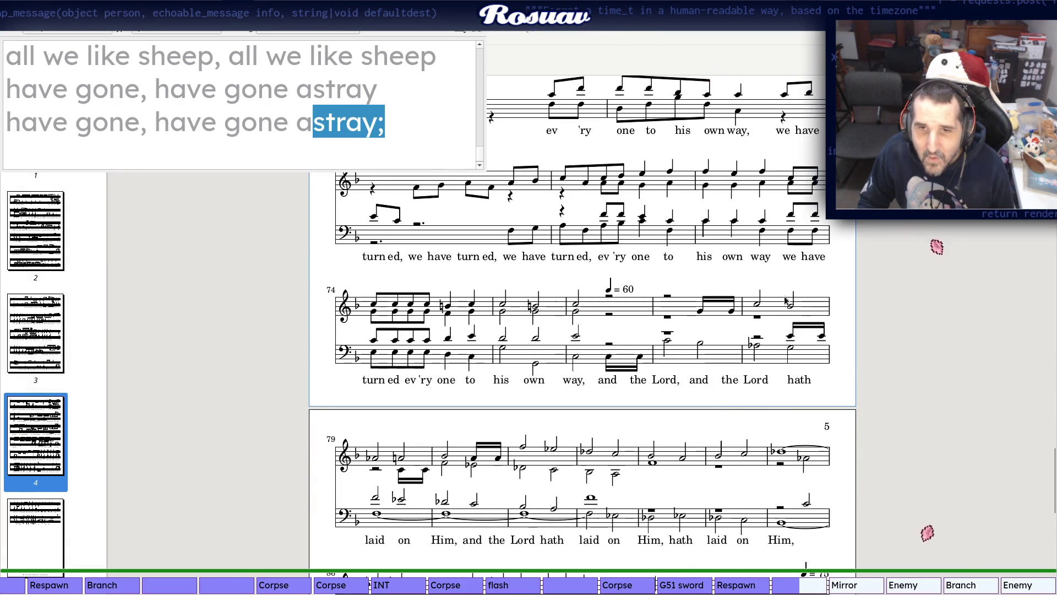
scroll(533, 403, down, 1)
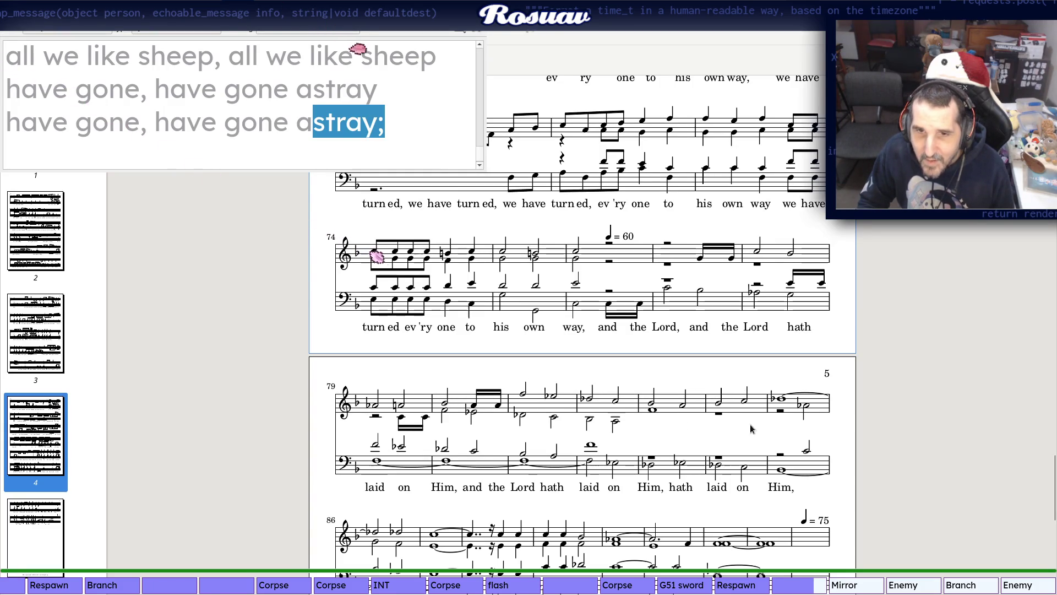
scroll(755, 409, down, 2)
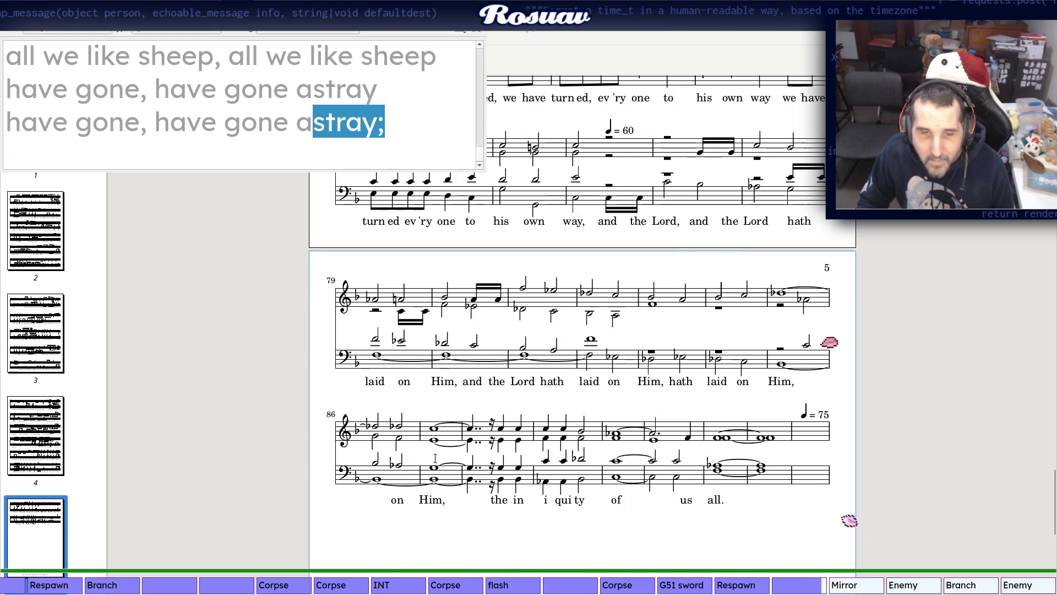
Compare the final "the iniquity of us all" bars in both scores, ending on the scanned Novello ending
key(alt+Tab)
scroll(435, 461, down, 5)
scroll(435, 461, down, 2)
scroll(435, 459, down, 5)
scroll(435, 460, down, 3)
scroll(436, 459, down, 3)
scroll(436, 461, down, 3)
scroll(435, 461, down, 3)
scroll(435, 462, up, 5)
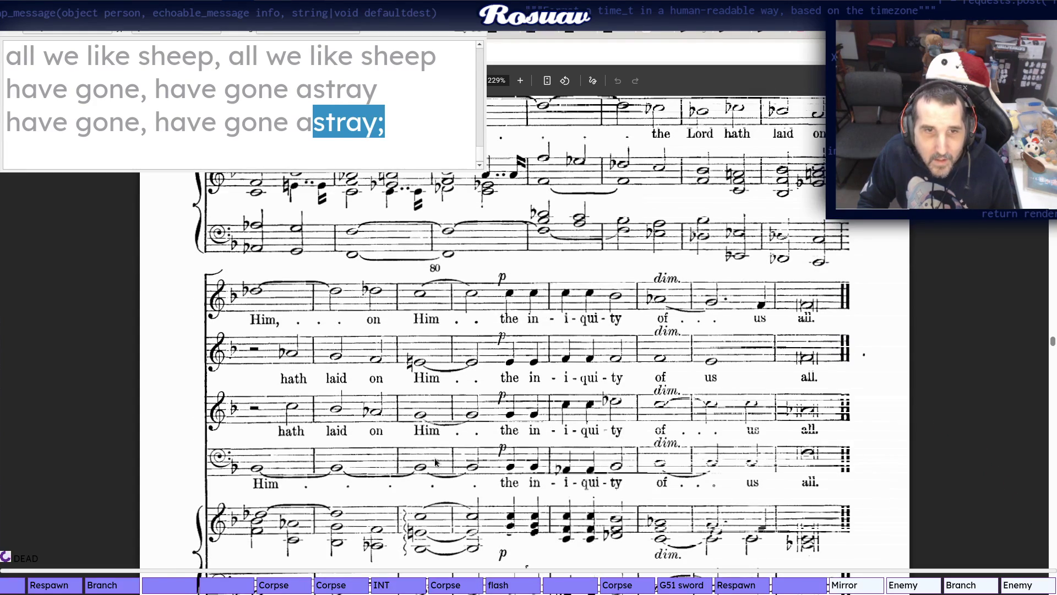
key(alt+Tab)
key(alt+Tab)
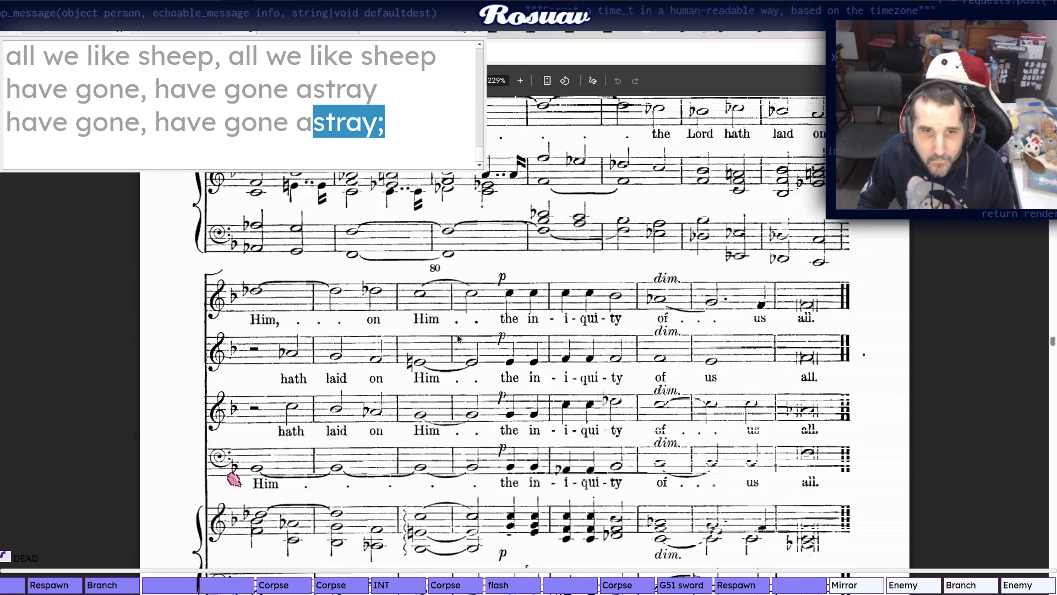
key(alt+Tab)
key(alt+Tab)
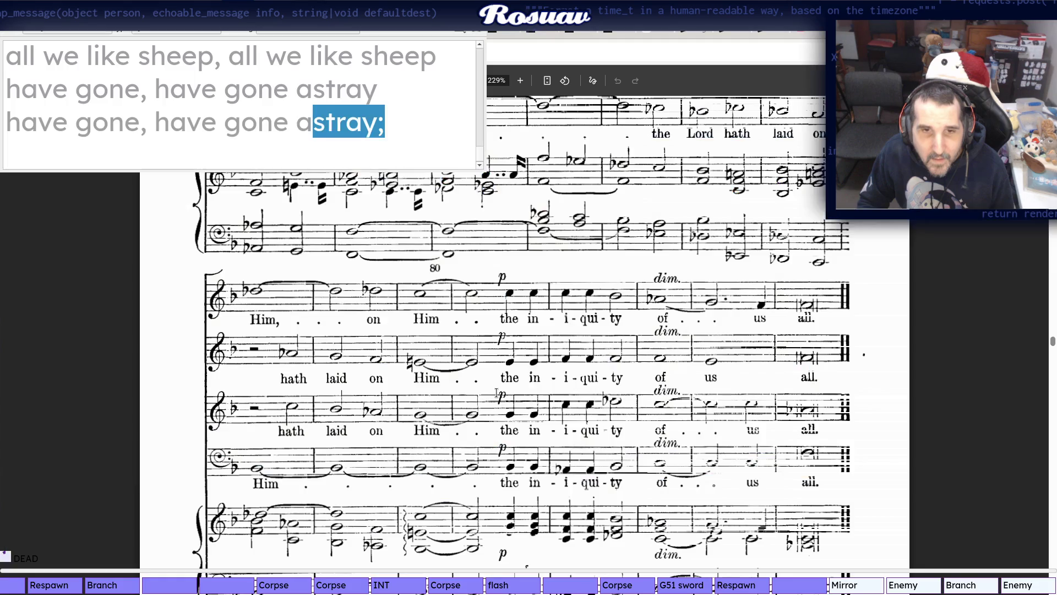
key(alt+Tab)
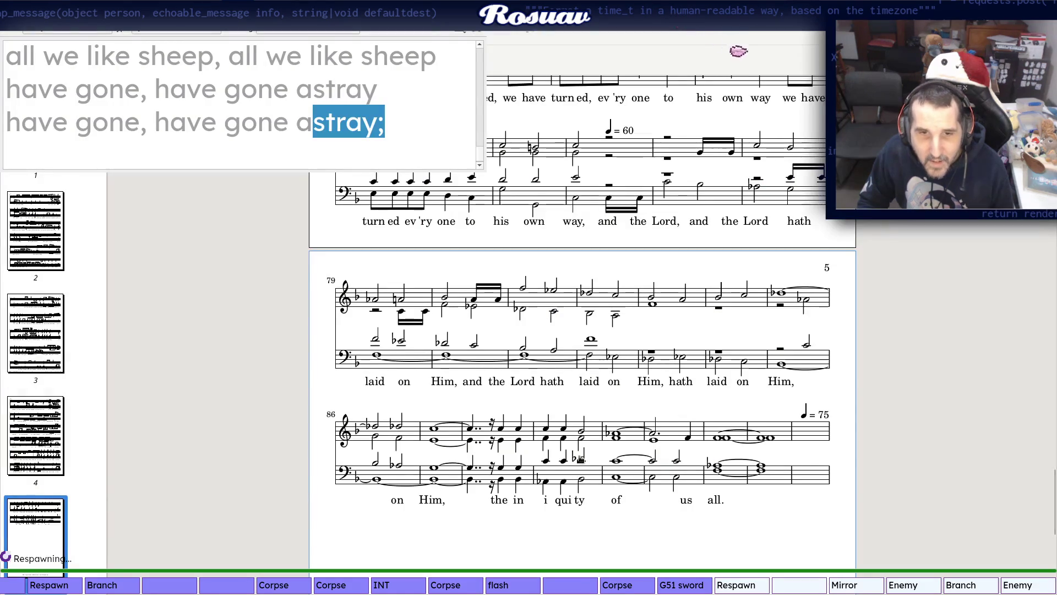
key(alt+Tab)
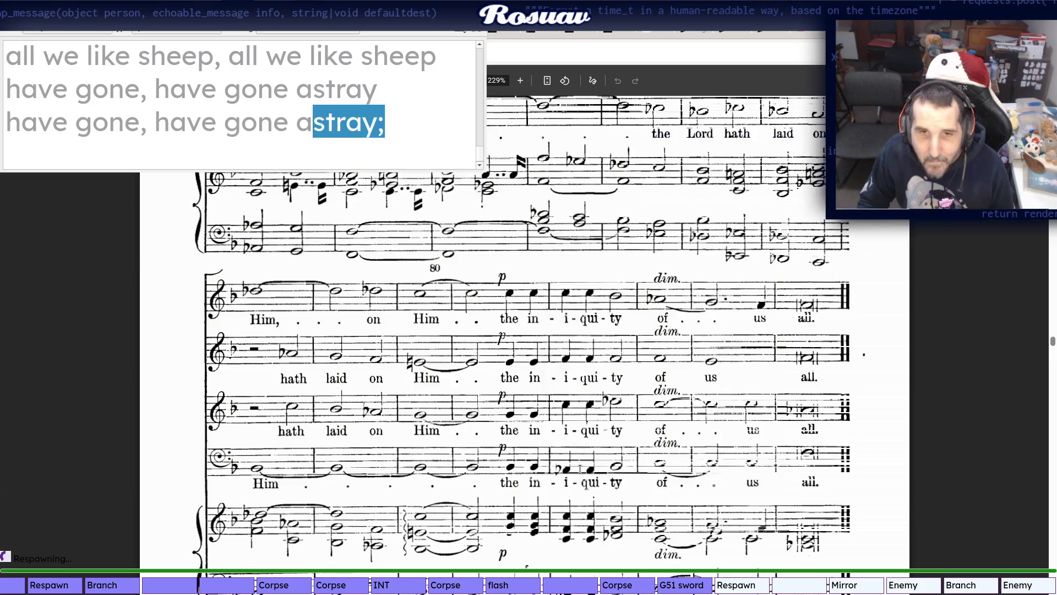
key(alt+Tab)
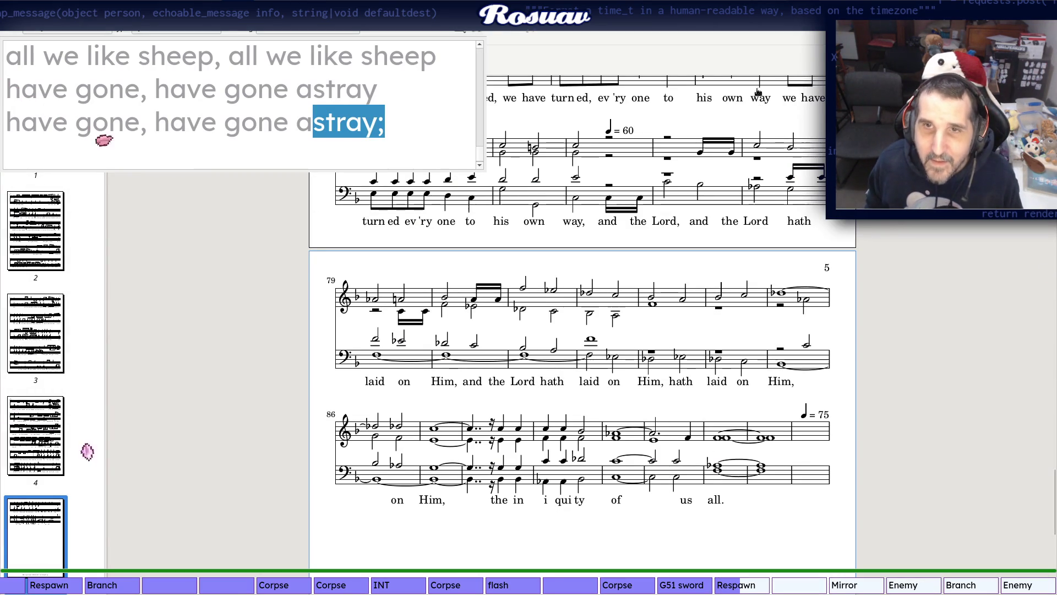
Review the git commit output and the karaoke build output that saved messiah_26_(c)unknown.kar
key(alt+Tab)
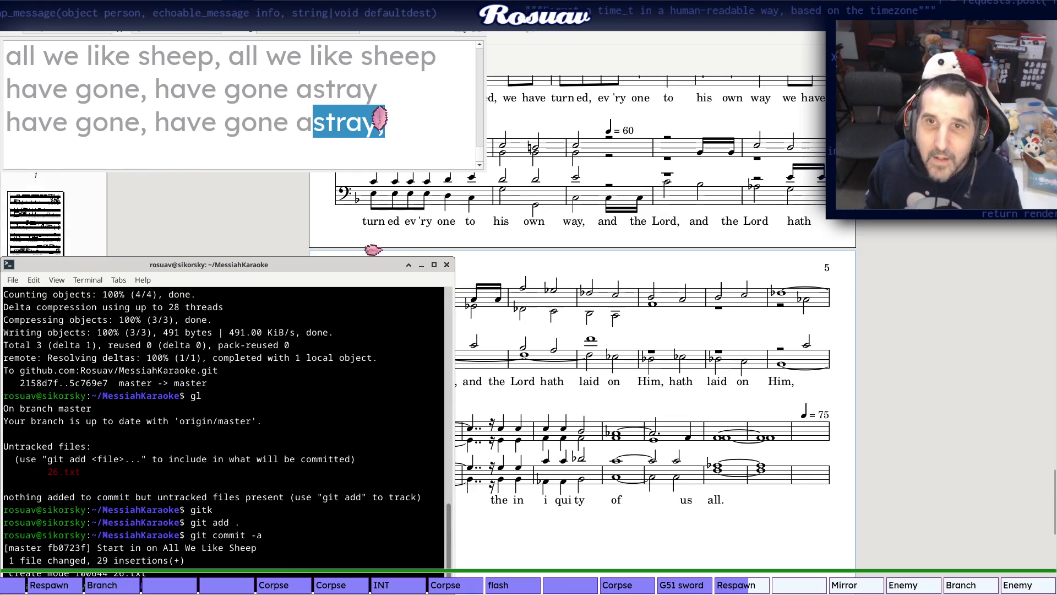
key(alt+Tab)
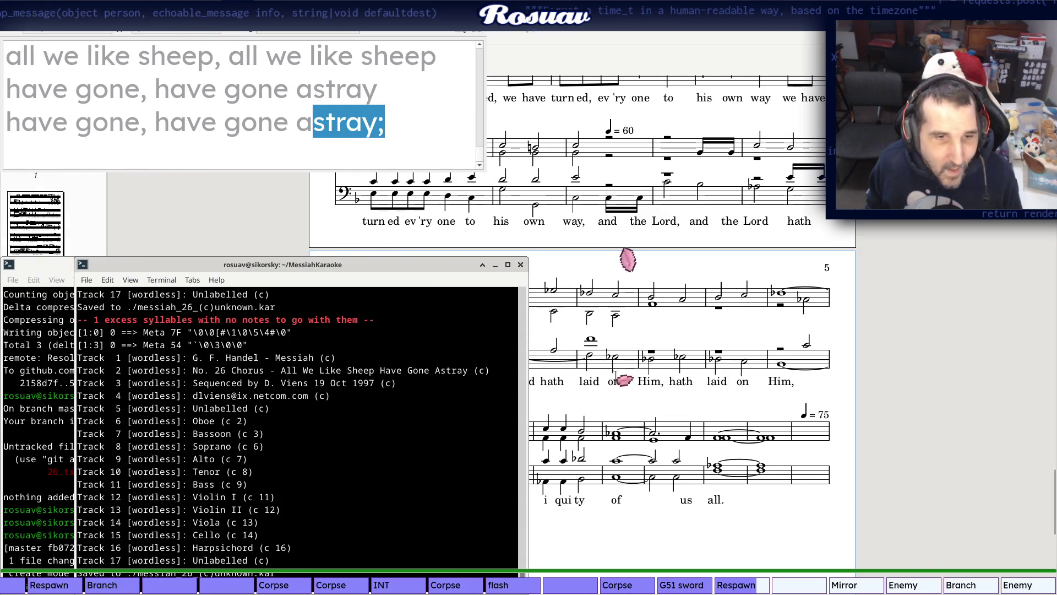
click(875, 351)
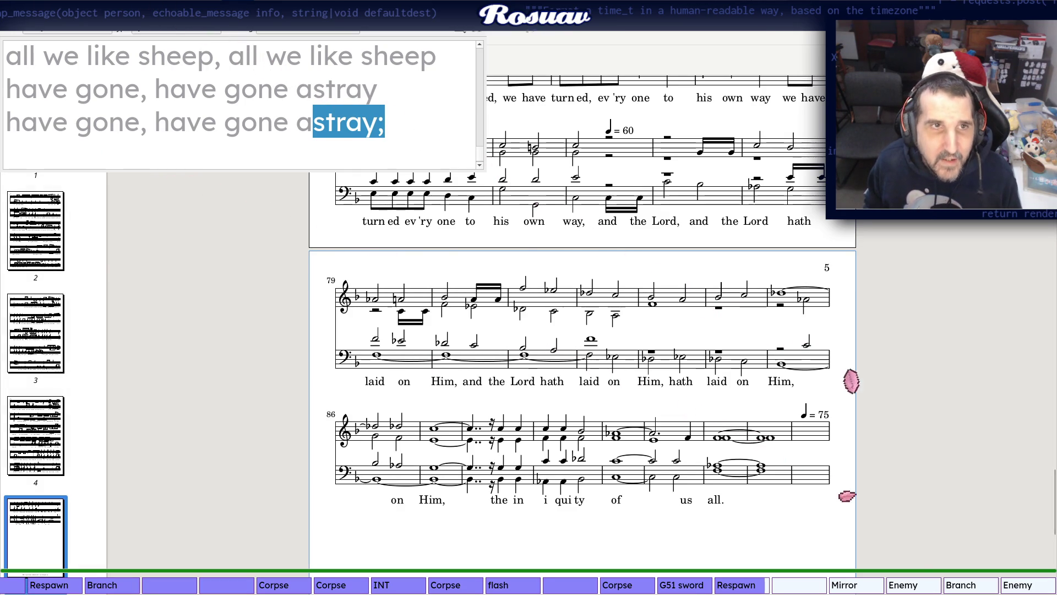
key(alt+Tab)
scroll(276, 485, up, 1)
scroll(276, 485, down, 1)
key(alt+Tab)
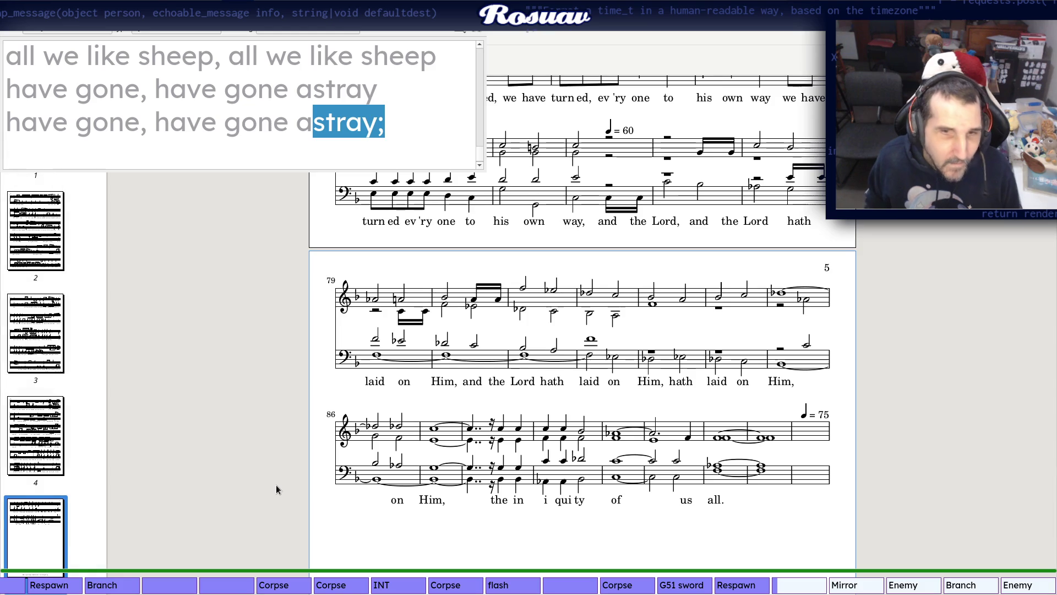
Start messiah_26_(c)unknown.kar from the MessiahKaraoke folder playing alongside the scanned score
key(alt+Tab)
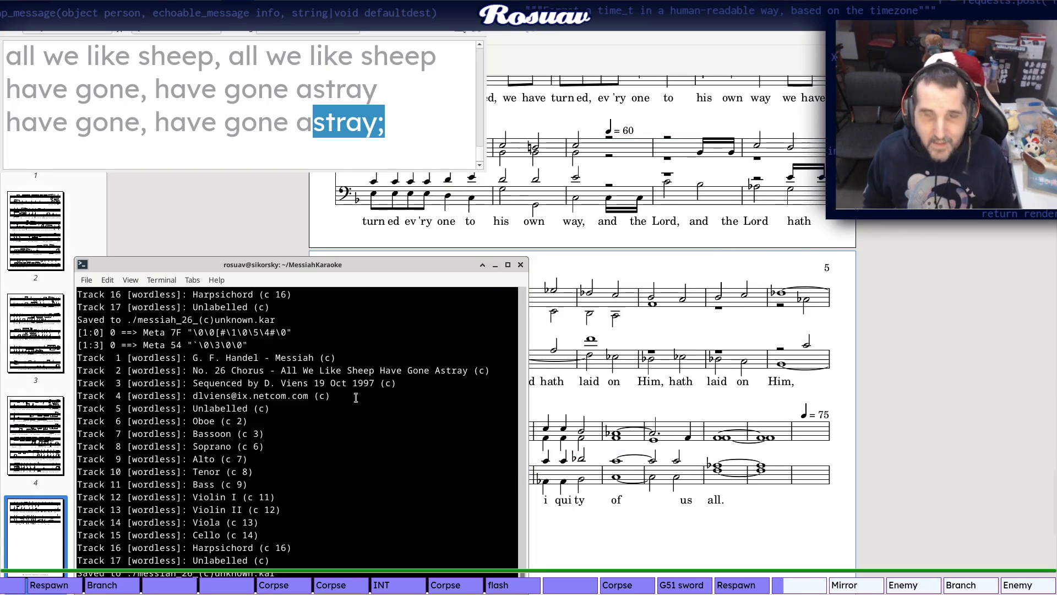
key(alt+Tab)
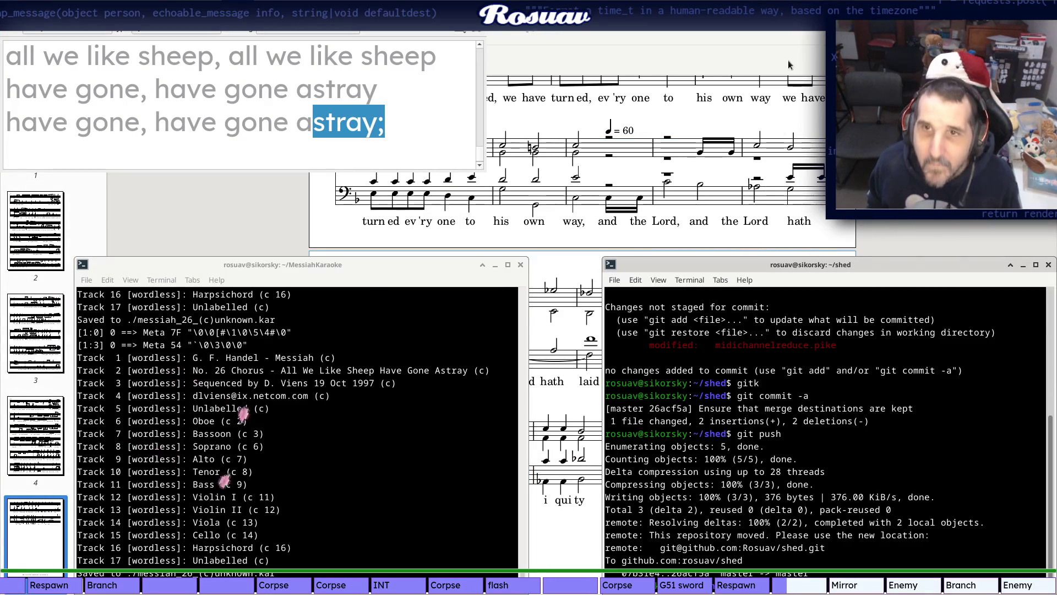
key(alt+Tab)
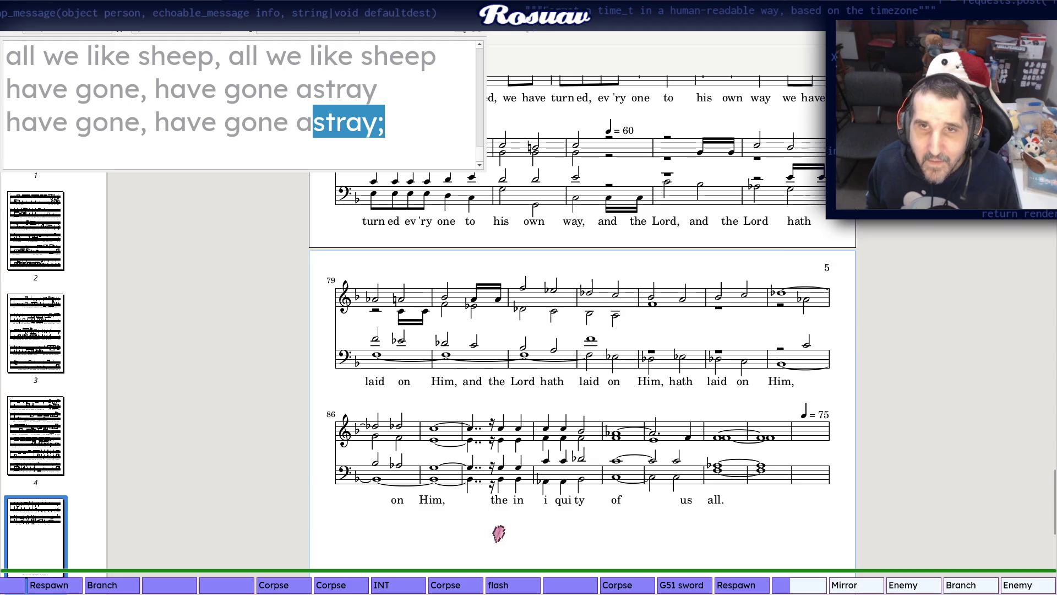
key(alt+Tab)
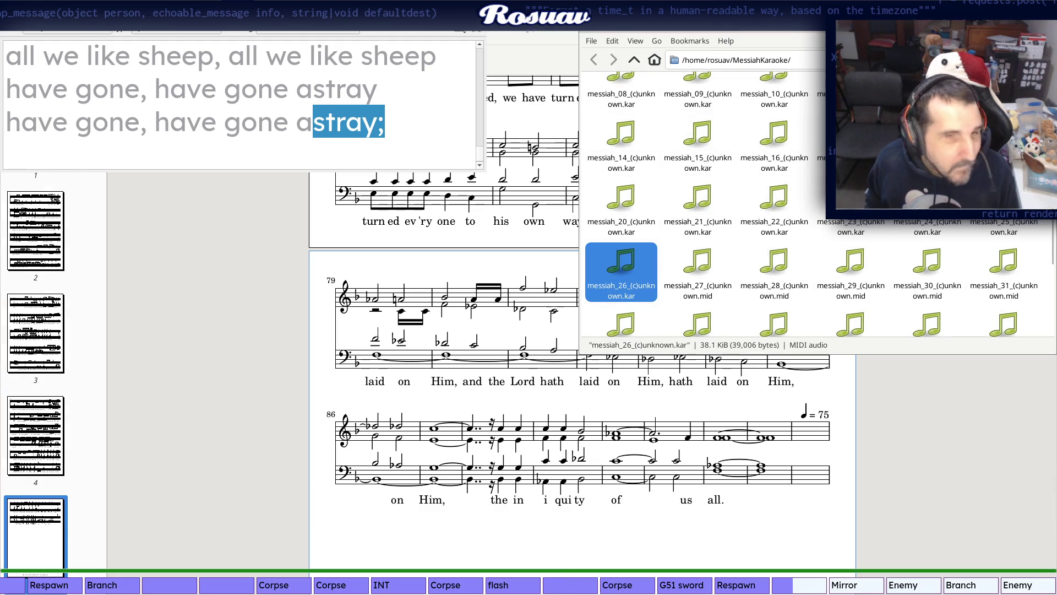
key(alt+Tab)
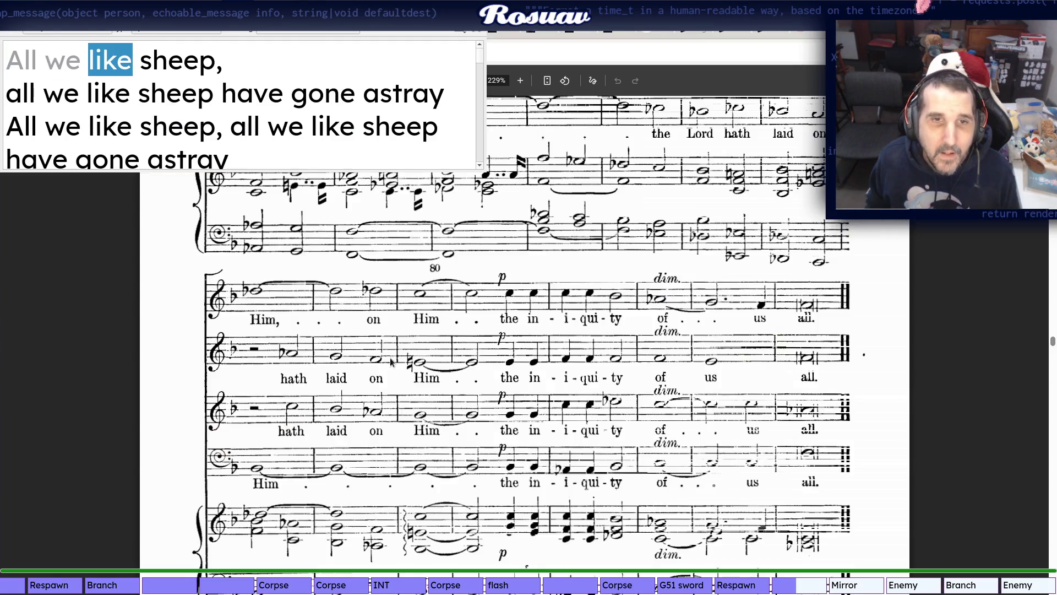
scroll(392, 360, up, 10)
scroll(392, 361, up, 10)
scroll(391, 361, up, 10)
scroll(392, 361, up, 10)
scroll(389, 358, up, 10)
scroll(389, 358, up, 10)
scroll(389, 357, up, 10)
scroll(389, 357, up, 10)
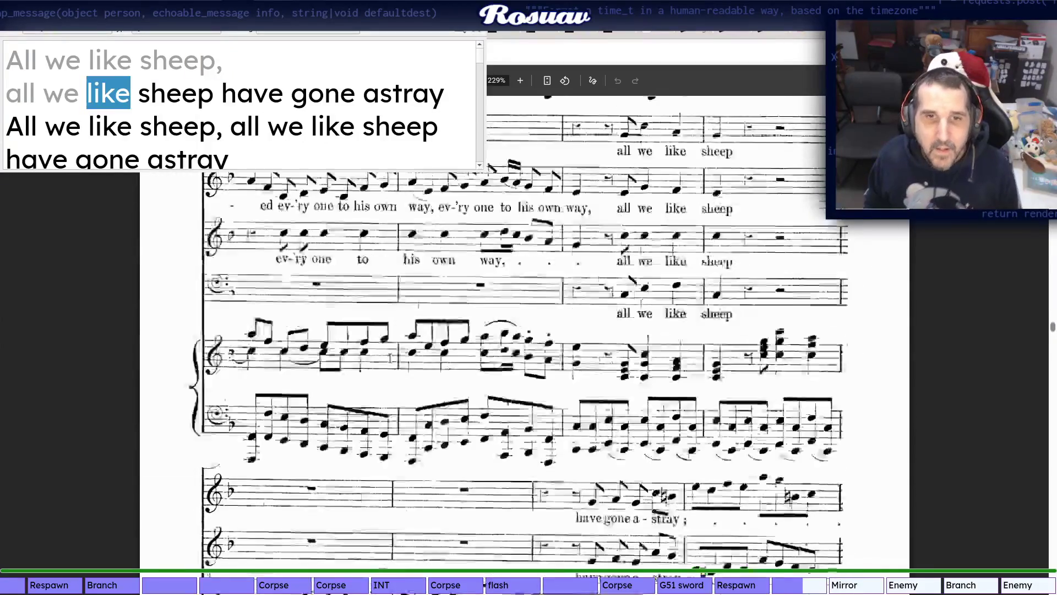
scroll(389, 358, up, 10)
scroll(389, 357, up, 10)
scroll(389, 358, up, 10)
scroll(389, 358, up, 10)
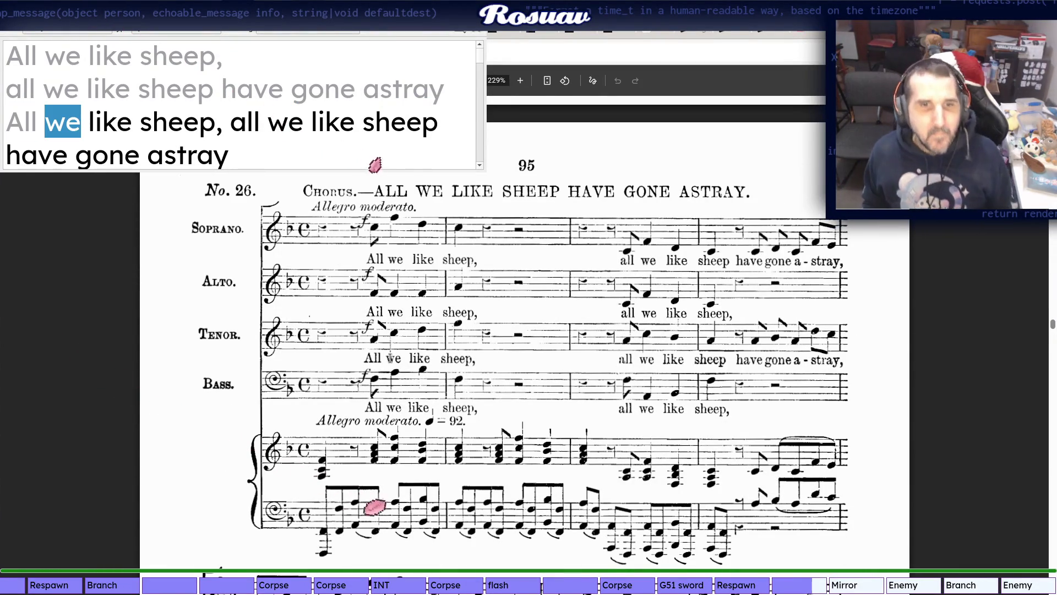
scroll(389, 357, down, 5)
scroll(389, 357, down, 5)
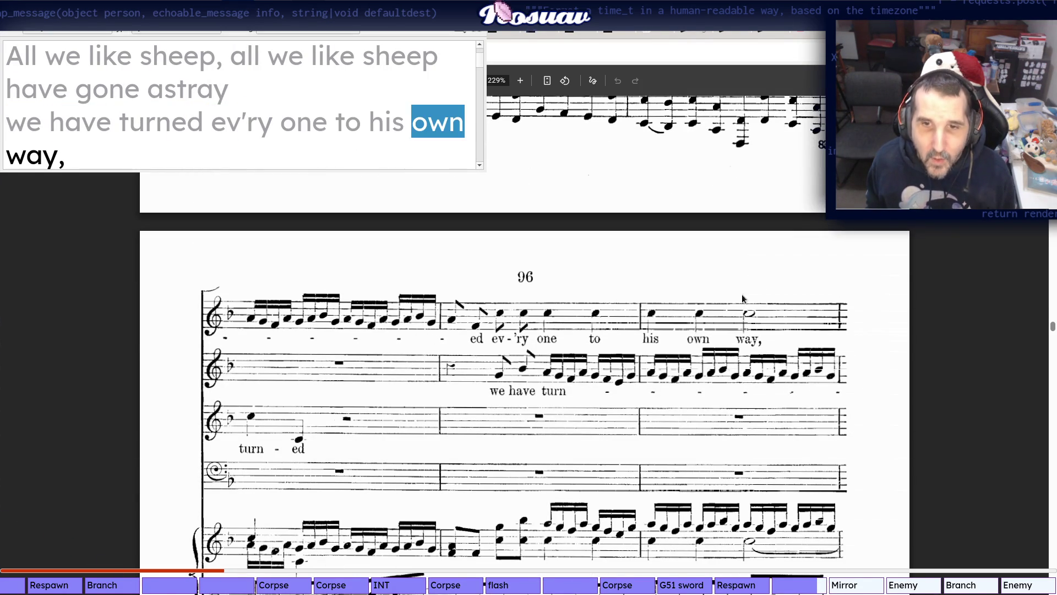
scroll(527, 351, down, 3)
scroll(528, 350, down, 3)
scroll(392, 368, down, 3)
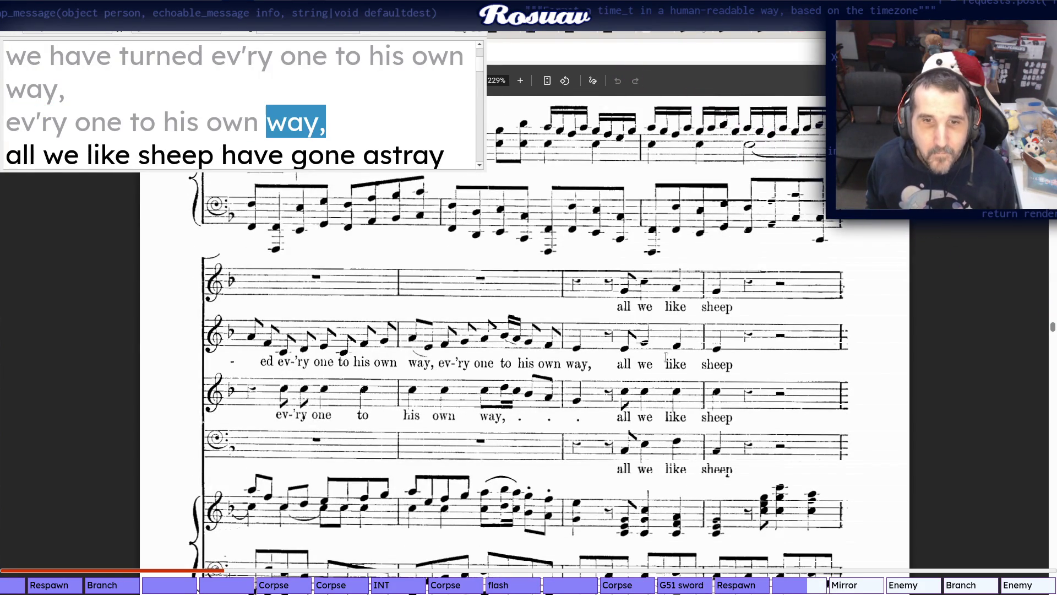
scroll(727, 283, down, 4)
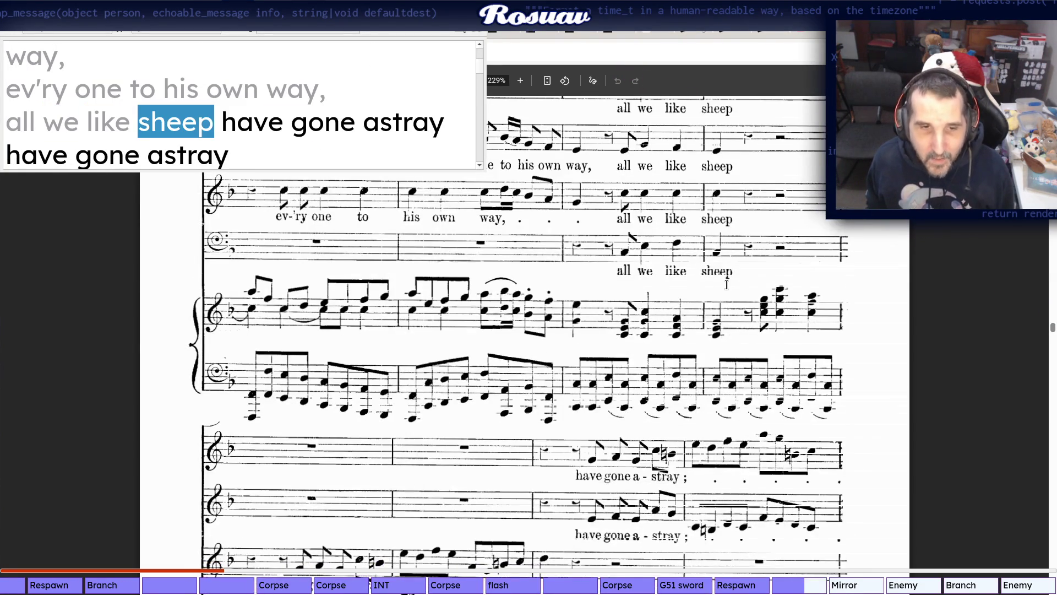
scroll(456, 362, down, 3)
scroll(286, 384, down, 2)
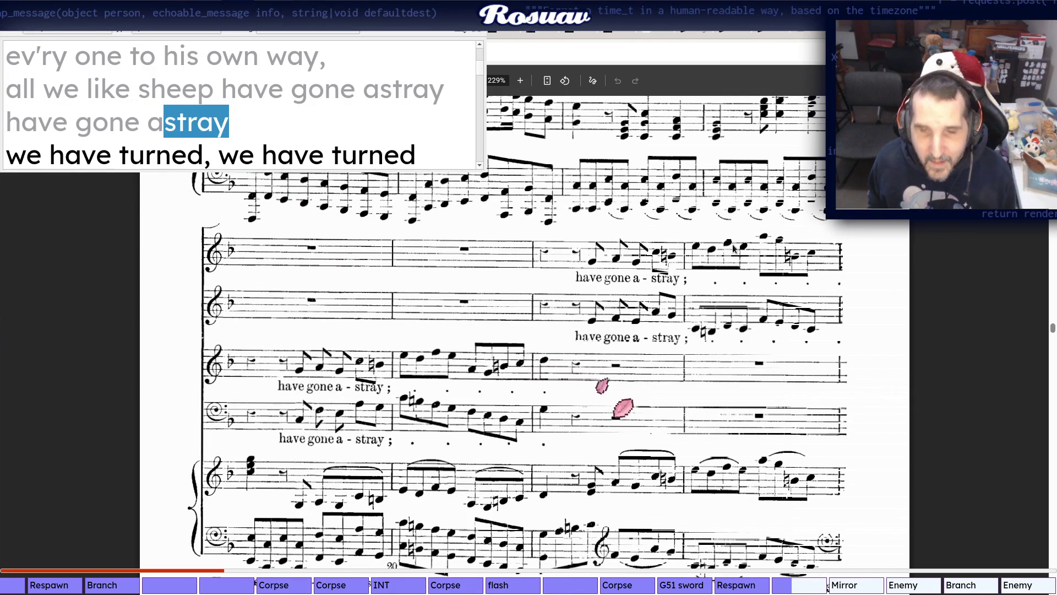
scroll(631, 330, down, 3)
scroll(631, 330, down, 2)
scroll(378, 359, down, 5)
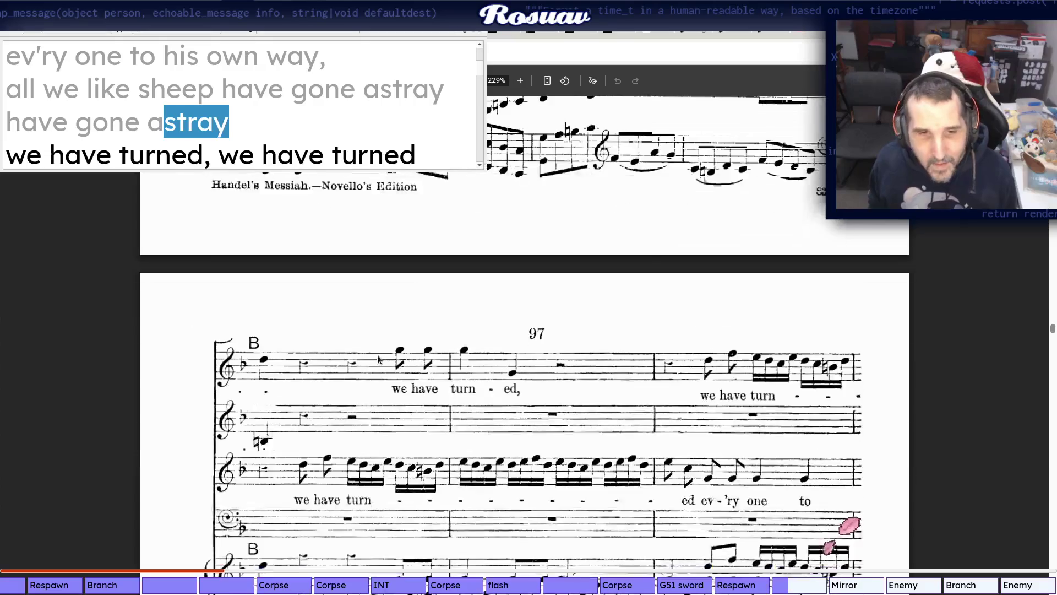
scroll(355, 322, down, 2)
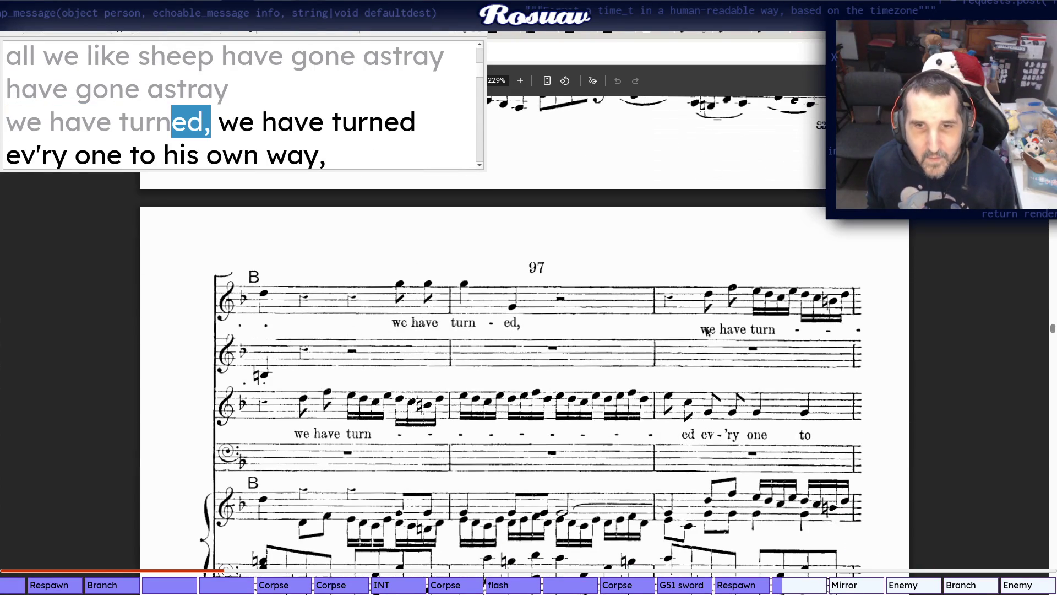
scroll(696, 332, down, 2)
scroll(311, 378, down, 4)
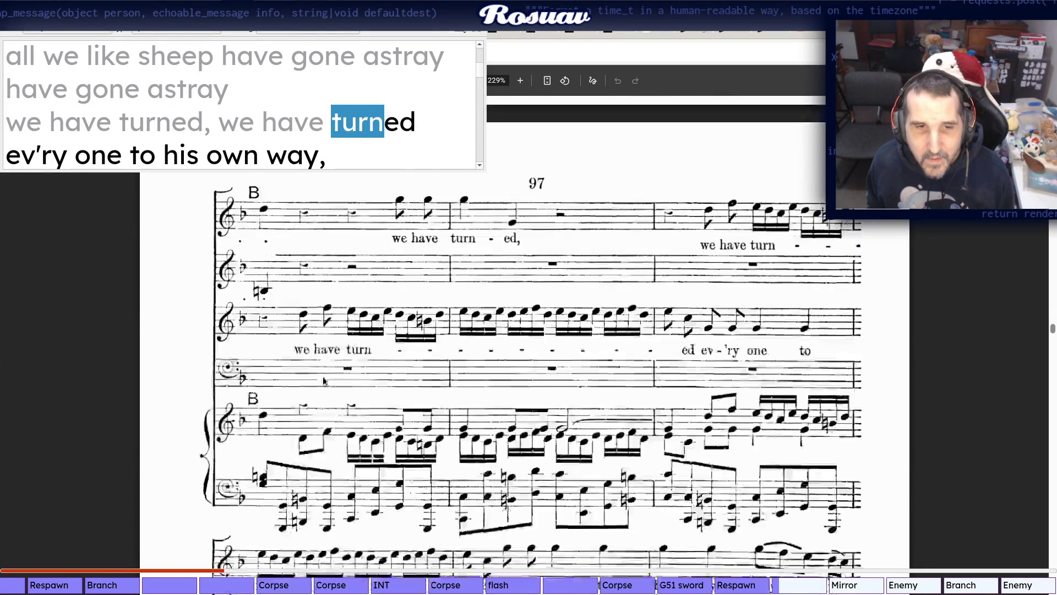
scroll(310, 378, down, 2)
scroll(474, 340, down, 3)
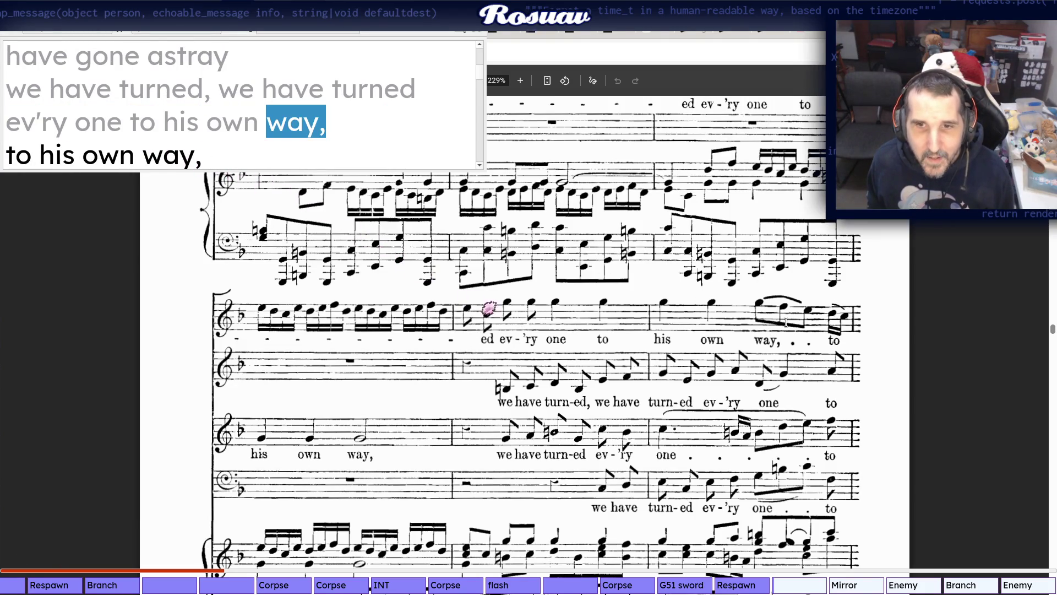
scroll(628, 364, down, 5)
scroll(312, 368, down, 3)
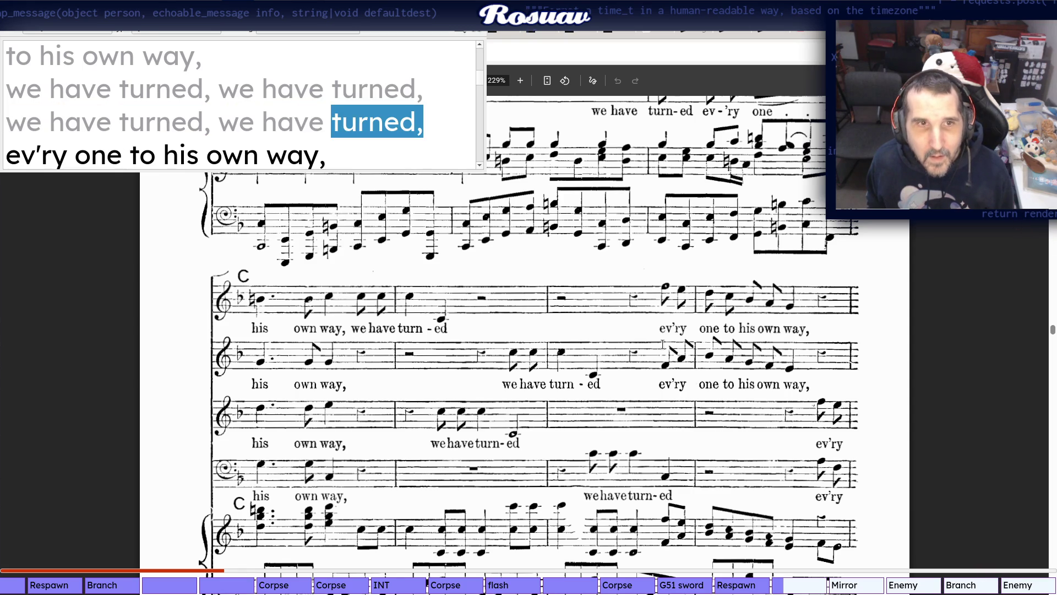
scroll(761, 299, down, 1)
scroll(762, 301, down, 5)
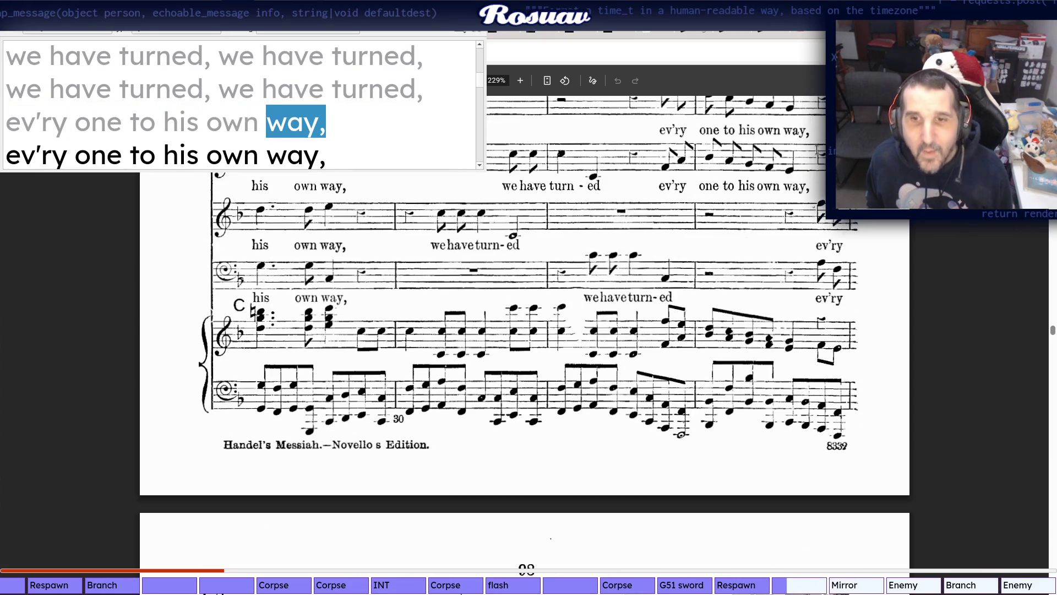
scroll(761, 301, down, 1)
scroll(257, 405, down, 4)
scroll(257, 405, down, 1)
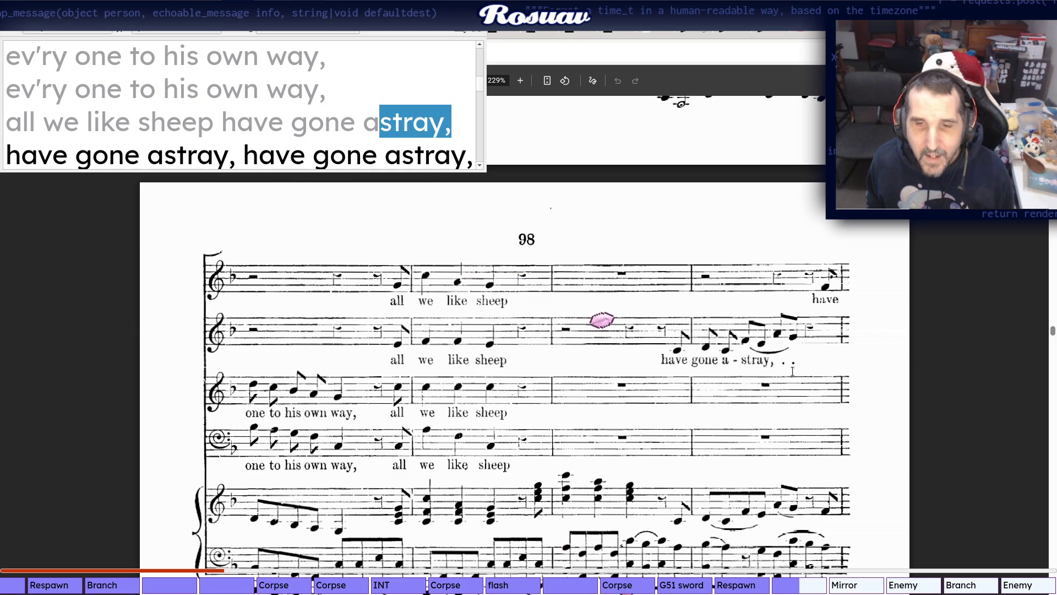
scroll(375, 351, down, 3)
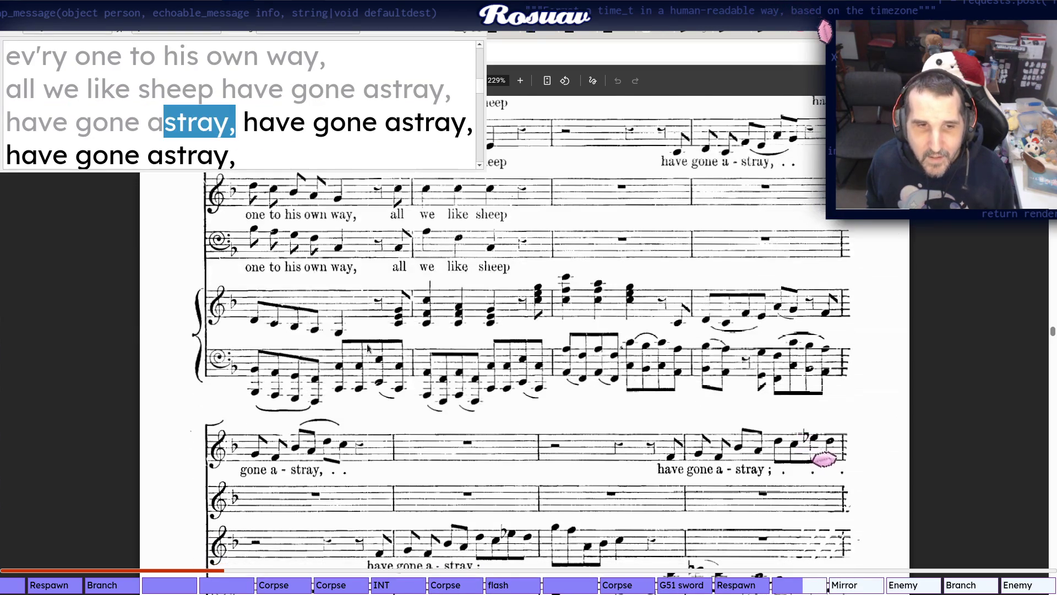
scroll(373, 455, down, 3)
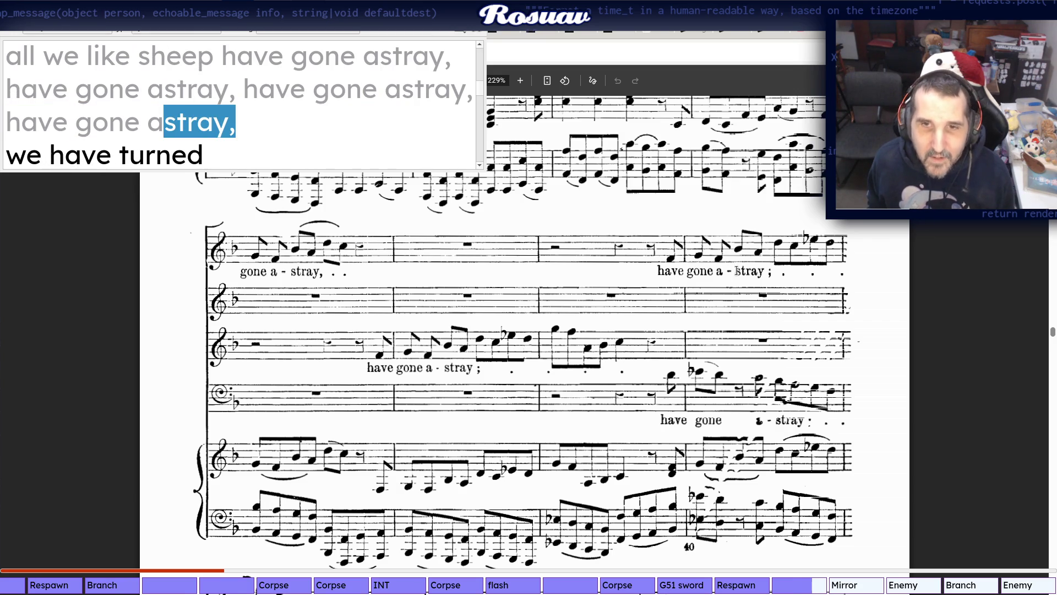
scroll(405, 390, down, 3)
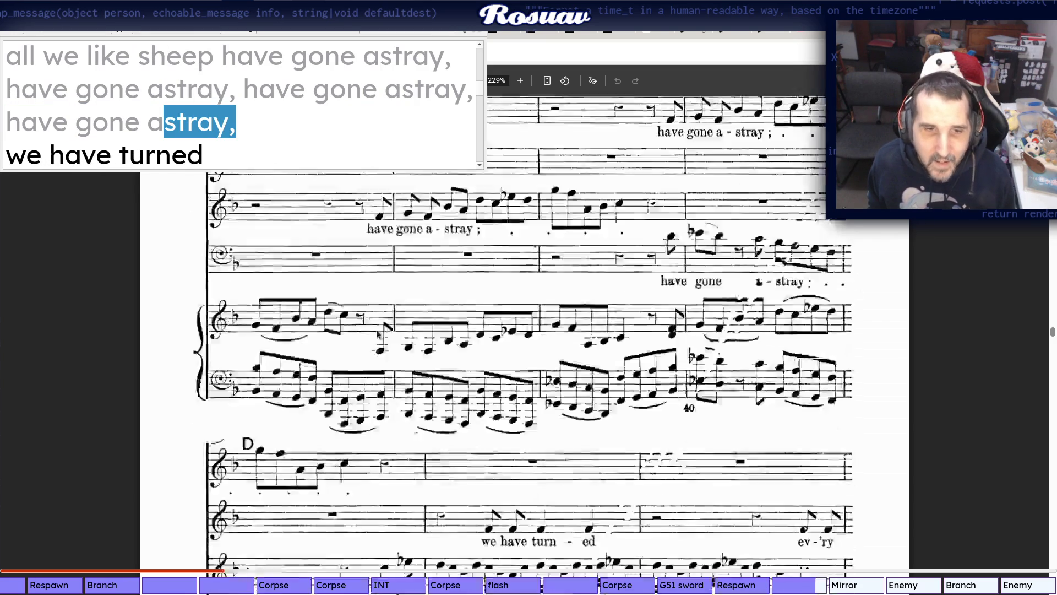
scroll(405, 390, down, 2)
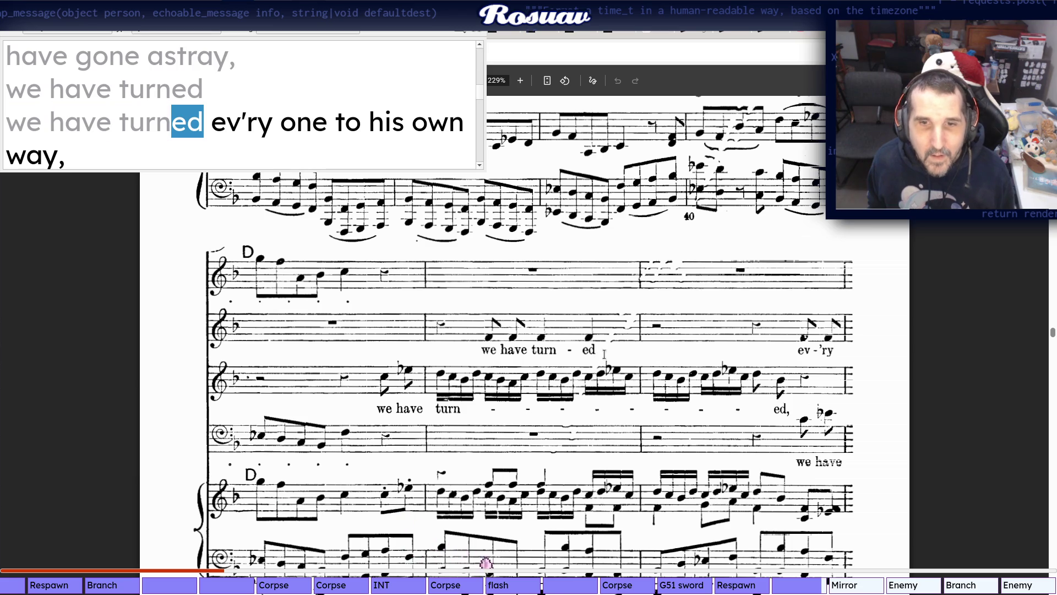
scroll(789, 351, down, 2)
scroll(286, 395, down, 2)
scroll(286, 394, down, 3)
scroll(287, 395, down, 1)
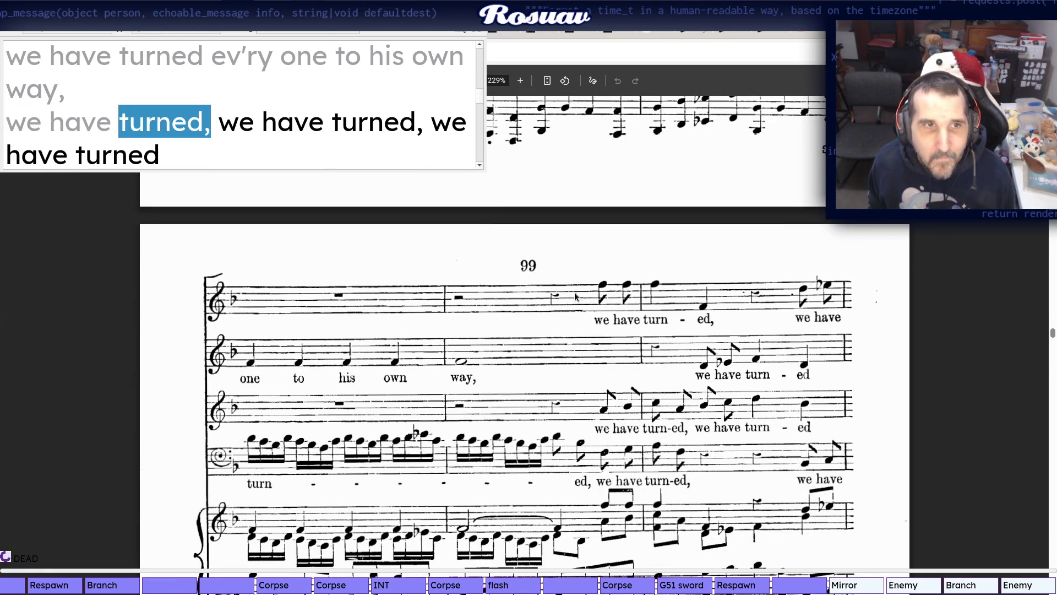
scroll(752, 325, down, 3)
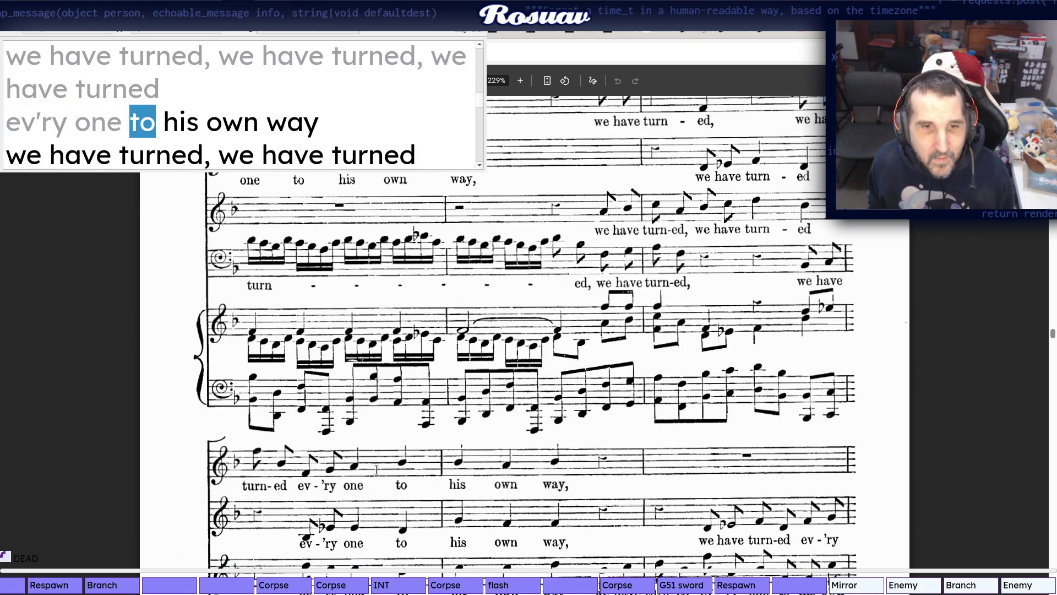
scroll(577, 462, down, 2)
scroll(578, 461, down, 2)
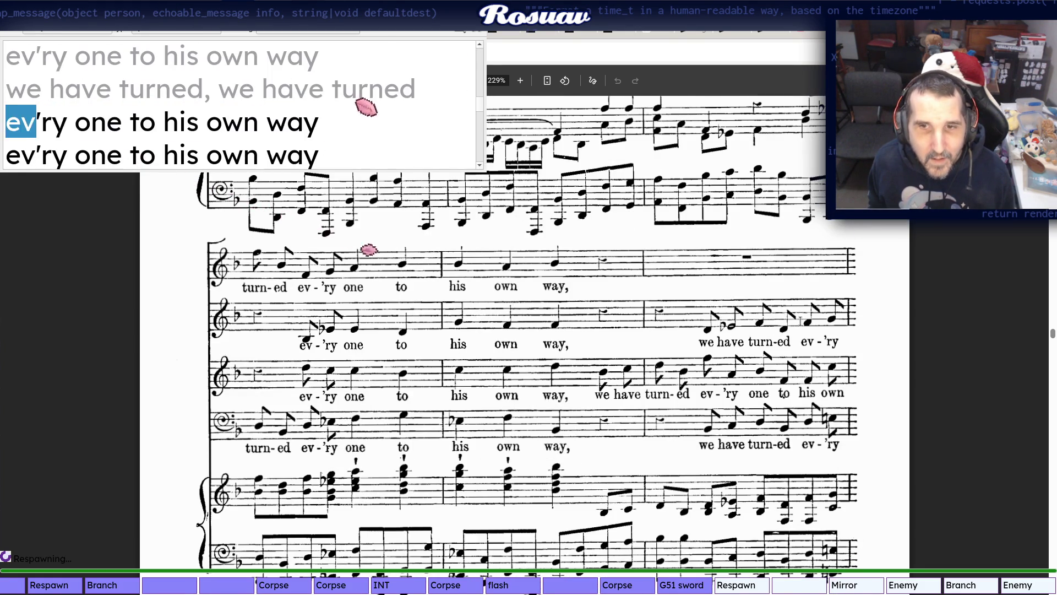
scroll(770, 312, down, 4)
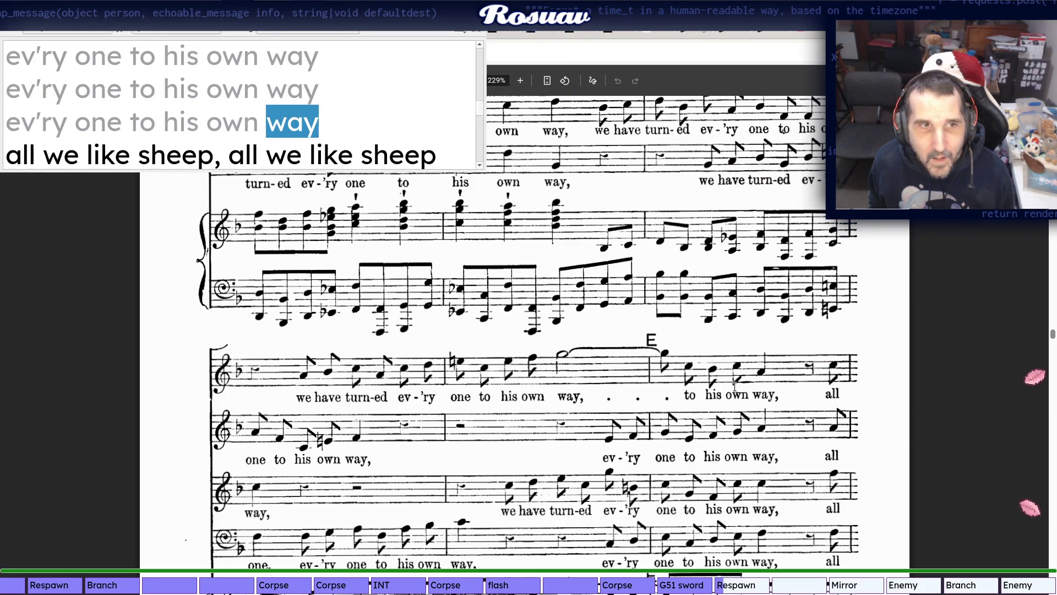
scroll(509, 403, down, 1)
scroll(510, 403, down, 2)
scroll(283, 425, down, 3)
scroll(283, 425, down, 4)
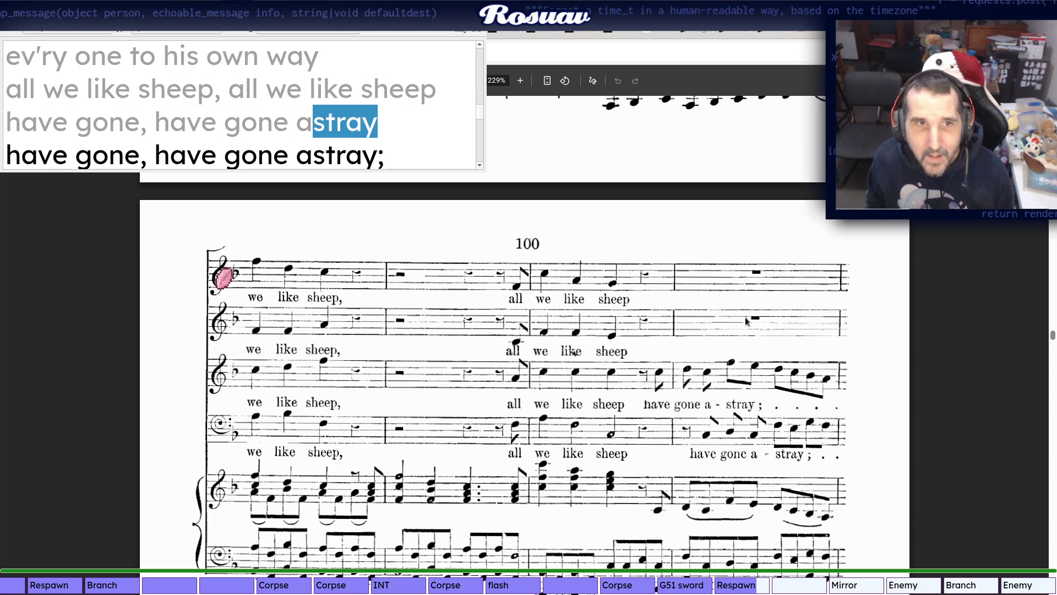
scroll(576, 352, down, 3)
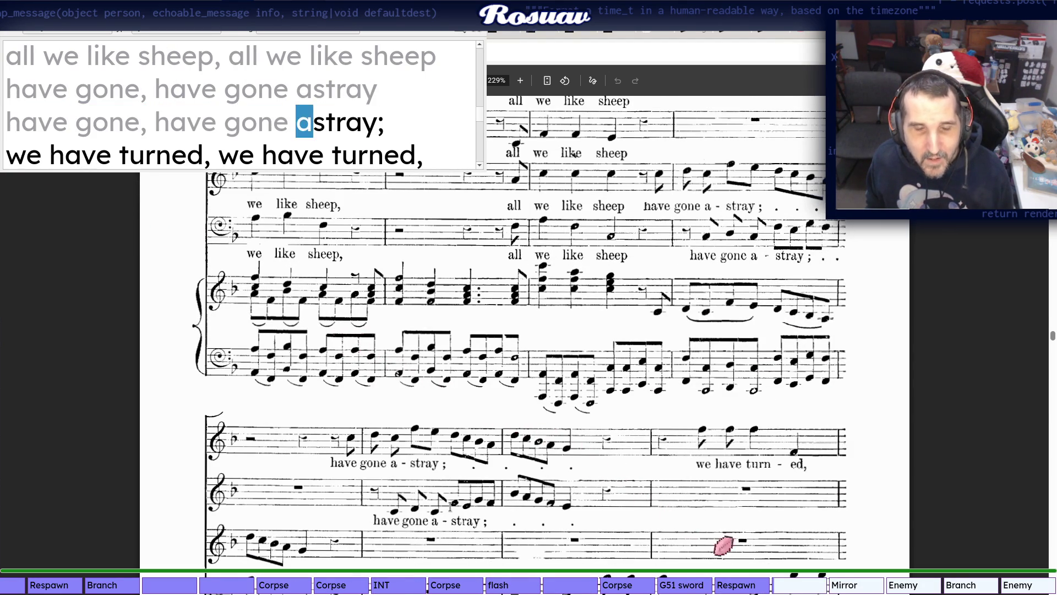
scroll(614, 385, down, 3)
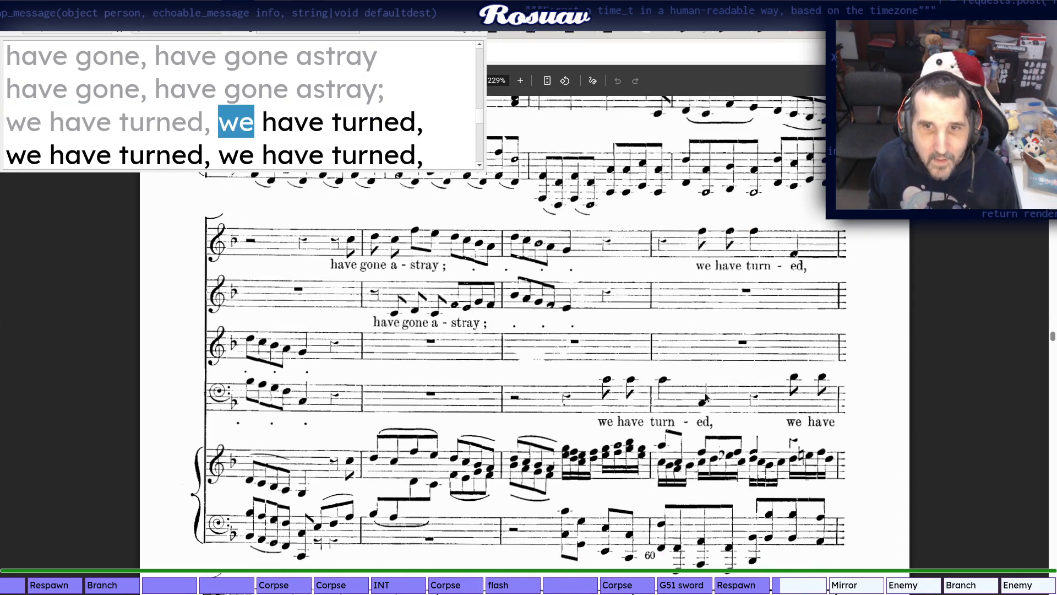
scroll(546, 385, down, 3)
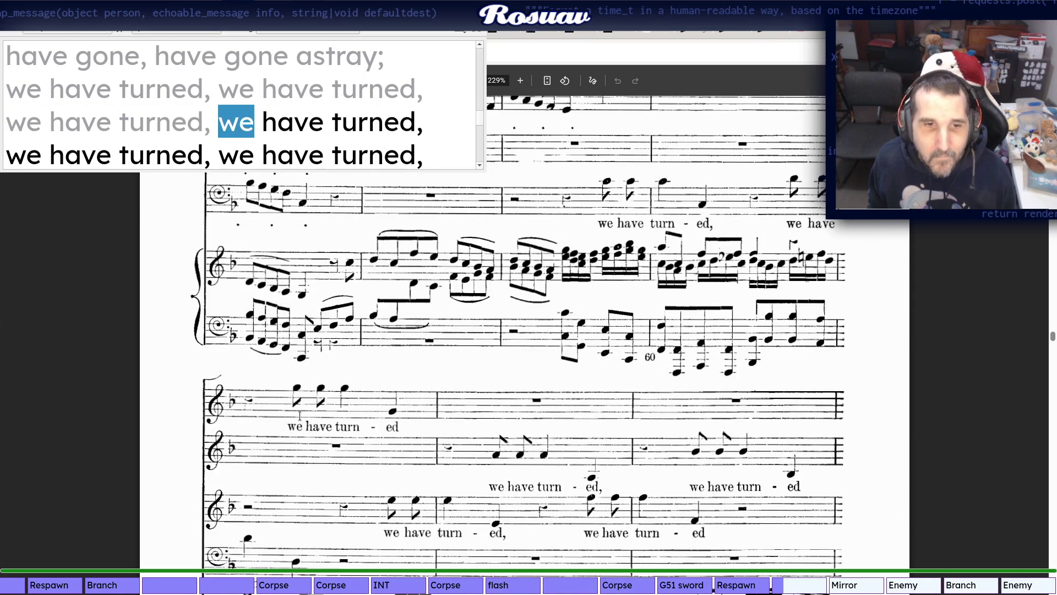
scroll(418, 404, down, 2)
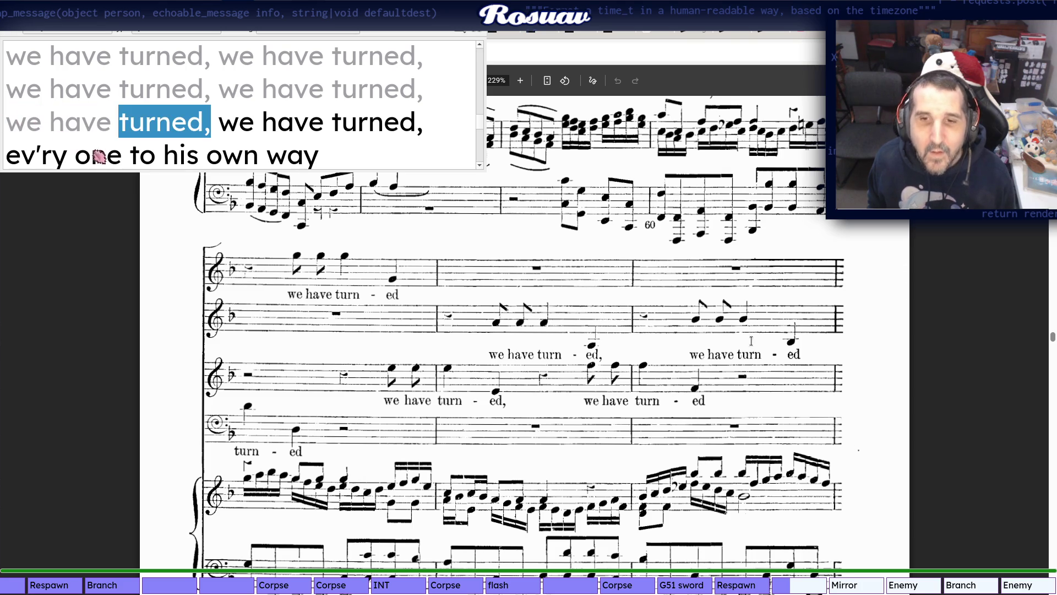
scroll(668, 404, down, 2)
scroll(337, 413, down, 1)
scroll(336, 413, down, 4)
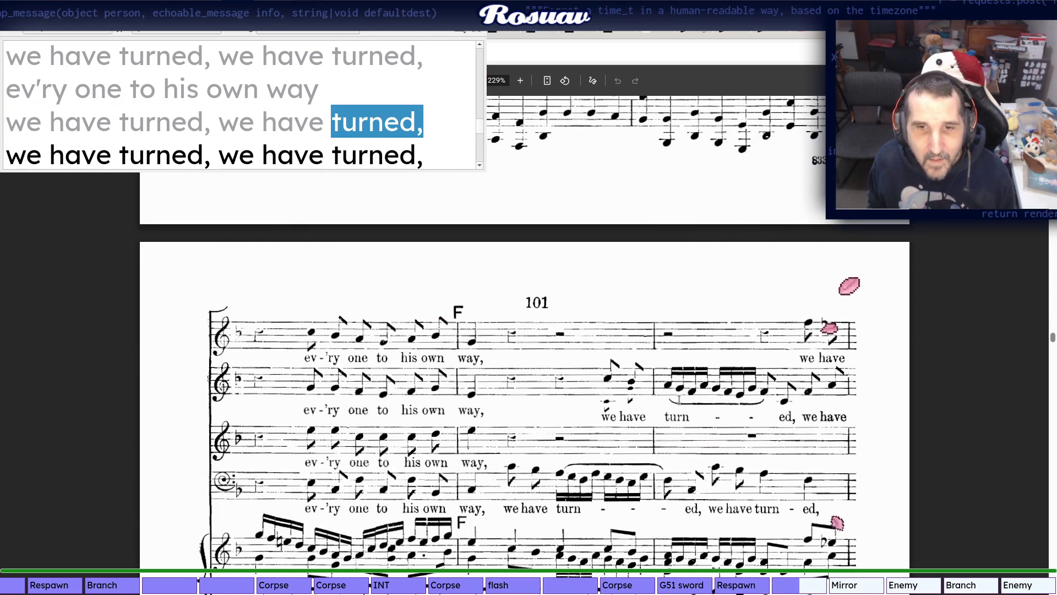
scroll(677, 401, down, 2)
scroll(495, 364, down, 2)
scroll(402, 333, down, 2)
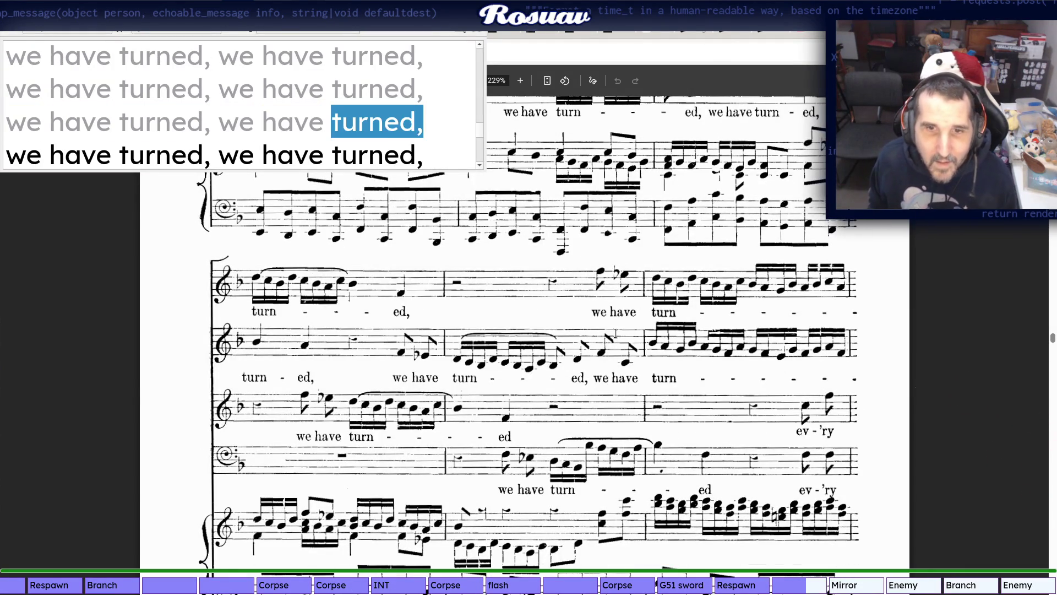
scroll(616, 333, down, 2)
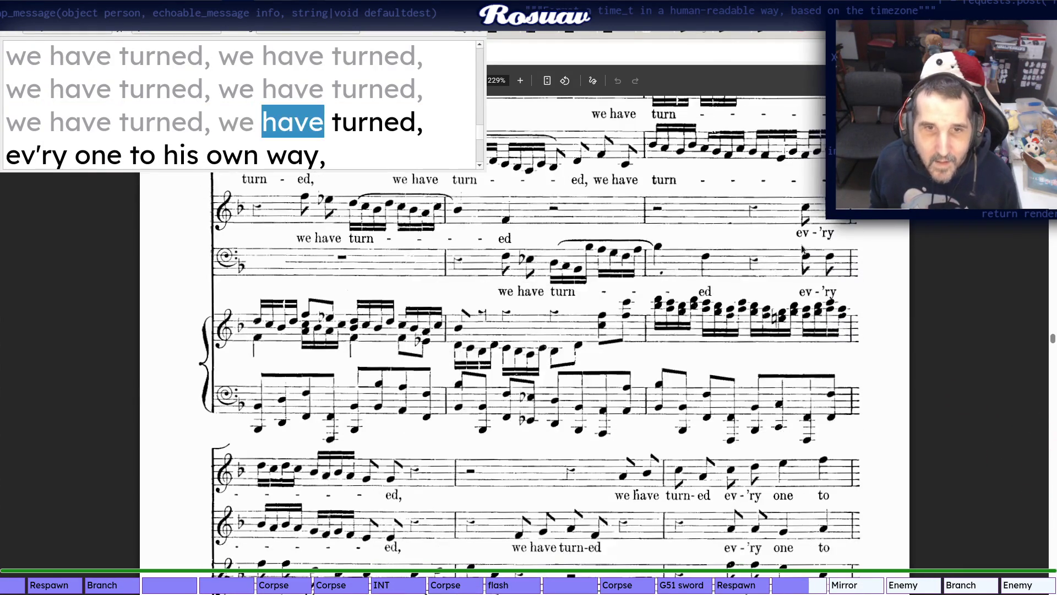
scroll(342, 423, down, 2)
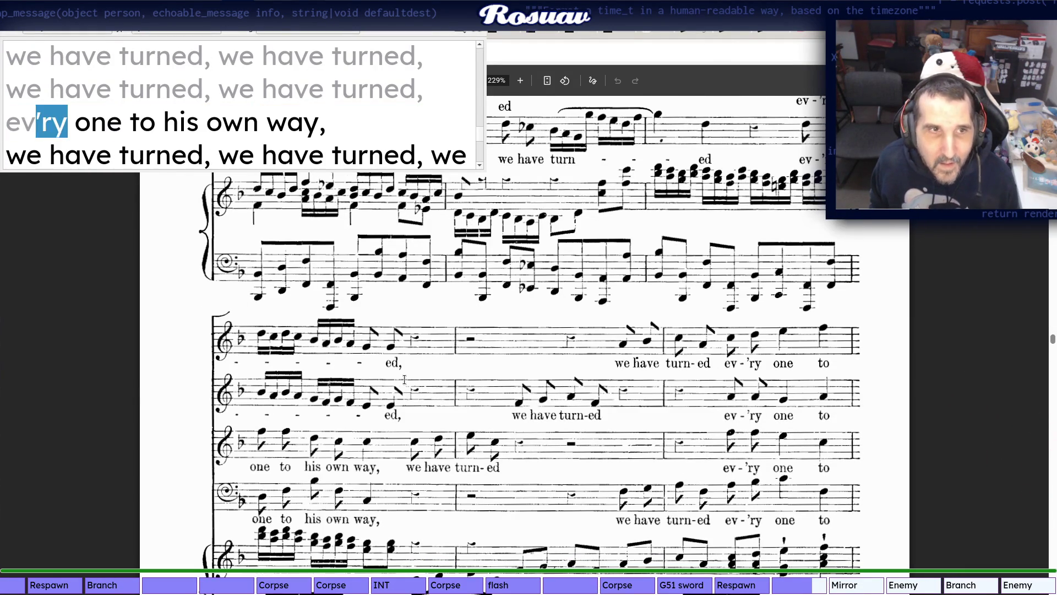
scroll(737, 404, down, 3)
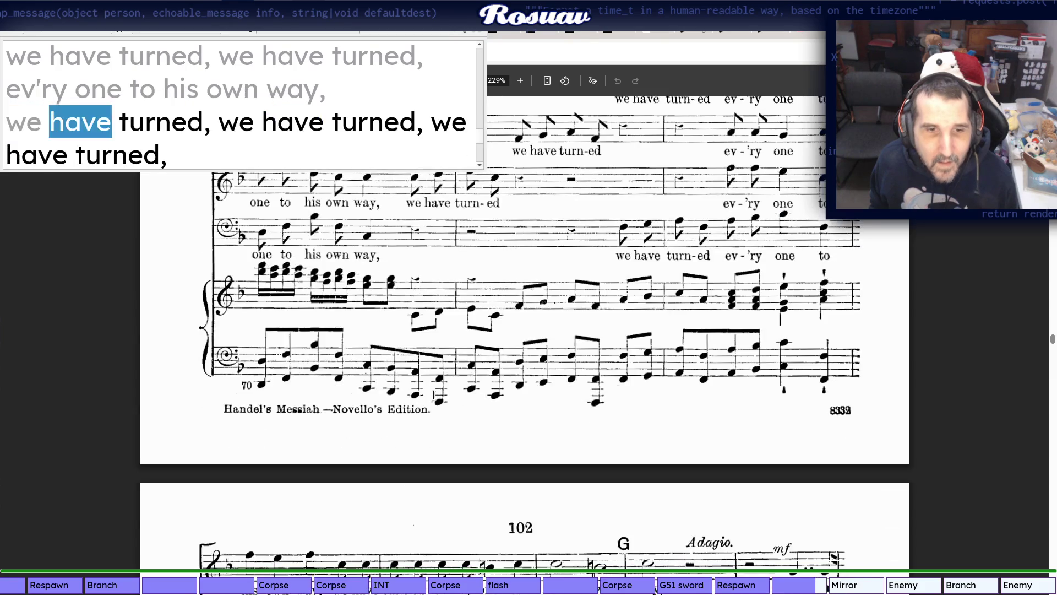
scroll(426, 397, down, 2)
scroll(553, 267, up, 3)
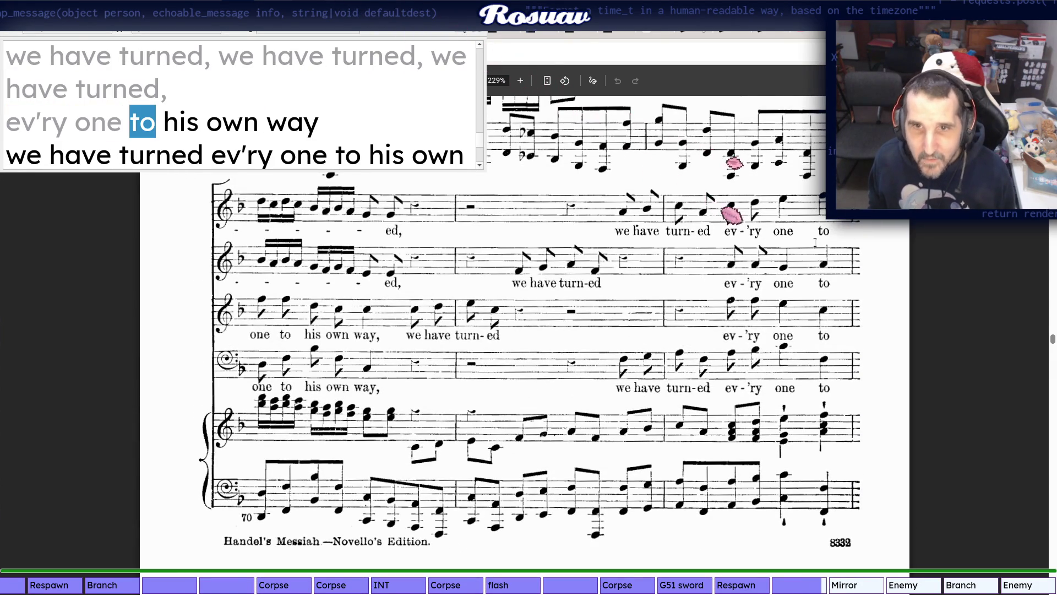
scroll(464, 338, down, 3)
scroll(316, 347, down, 2)
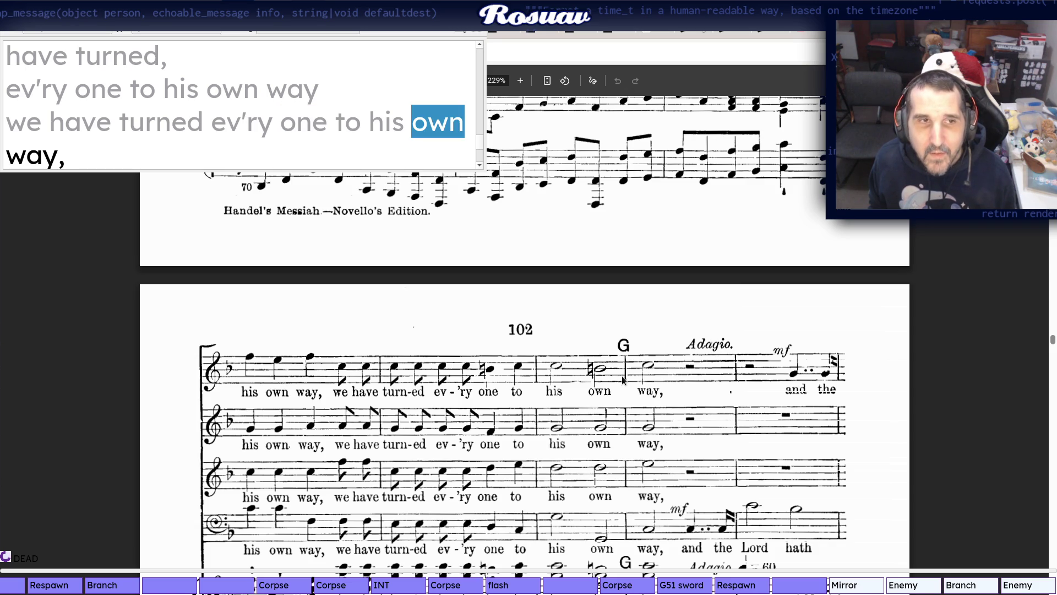
scroll(644, 370, down, 3)
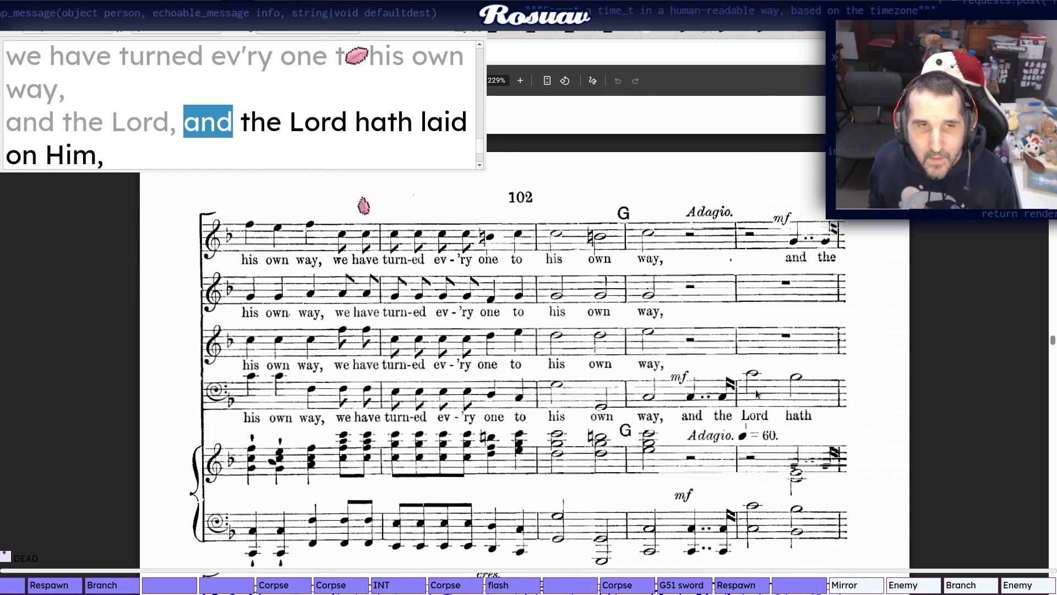
scroll(446, 104, down, 1)
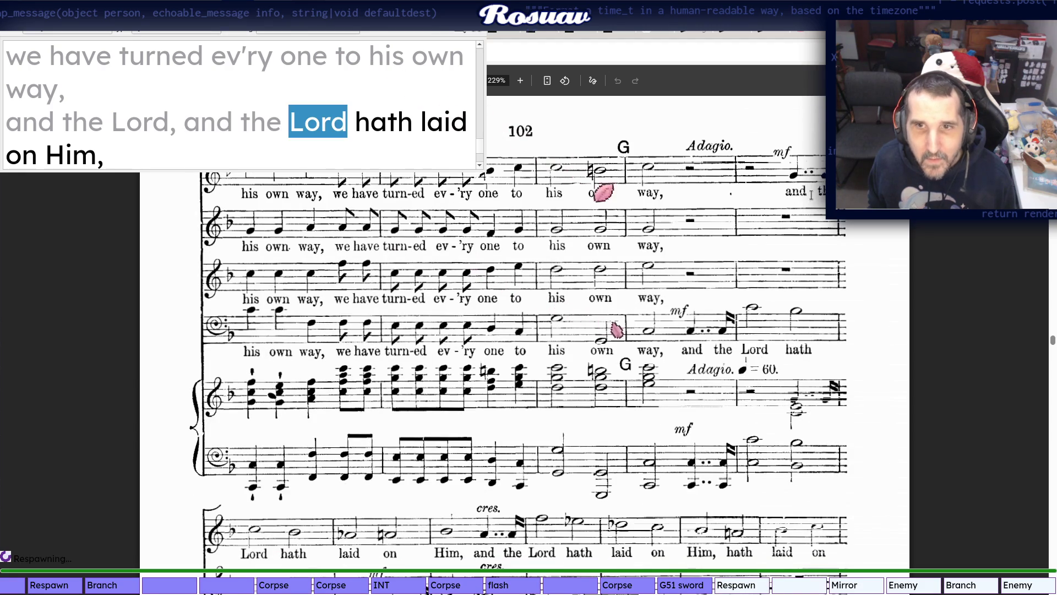
scroll(639, 221, down, 1)
scroll(251, 402, down, 6)
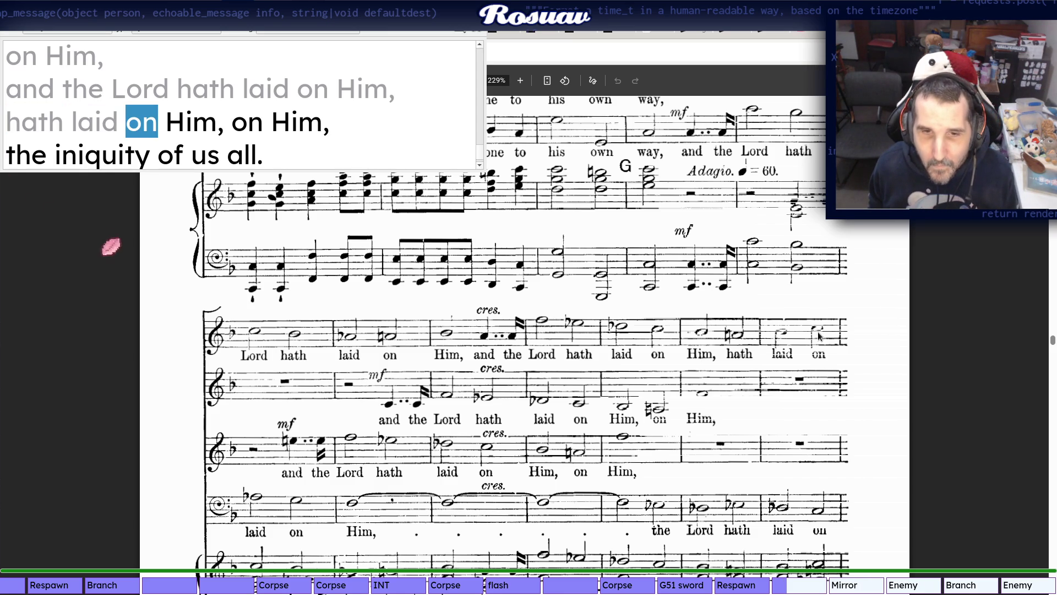
scroll(133, 264, down, 3)
scroll(207, 297, down, 1)
scroll(305, 345, down, 2)
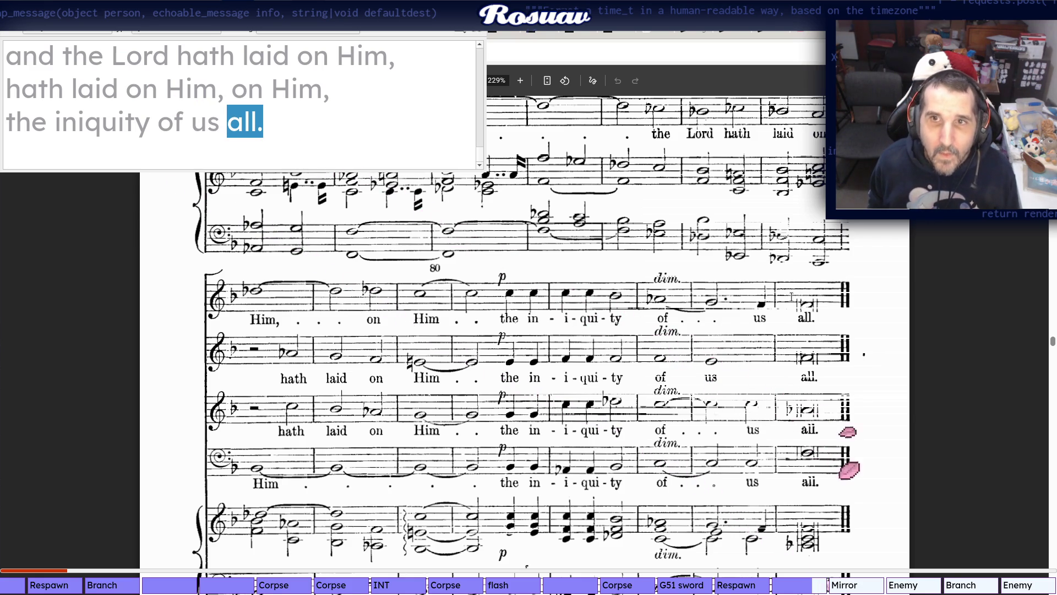
scroll(789, 295, down, 2)
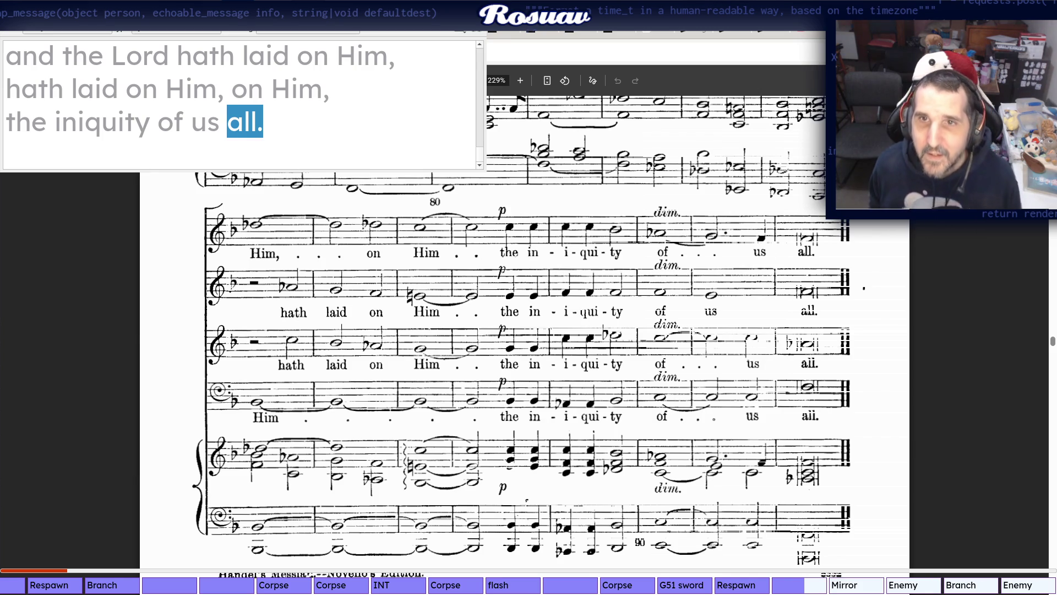
Load the next song, messiah_27_(c)unknown.mid, into the lyric player from the karaoke folder
key(alt+Tab)
key(alt+Tab)
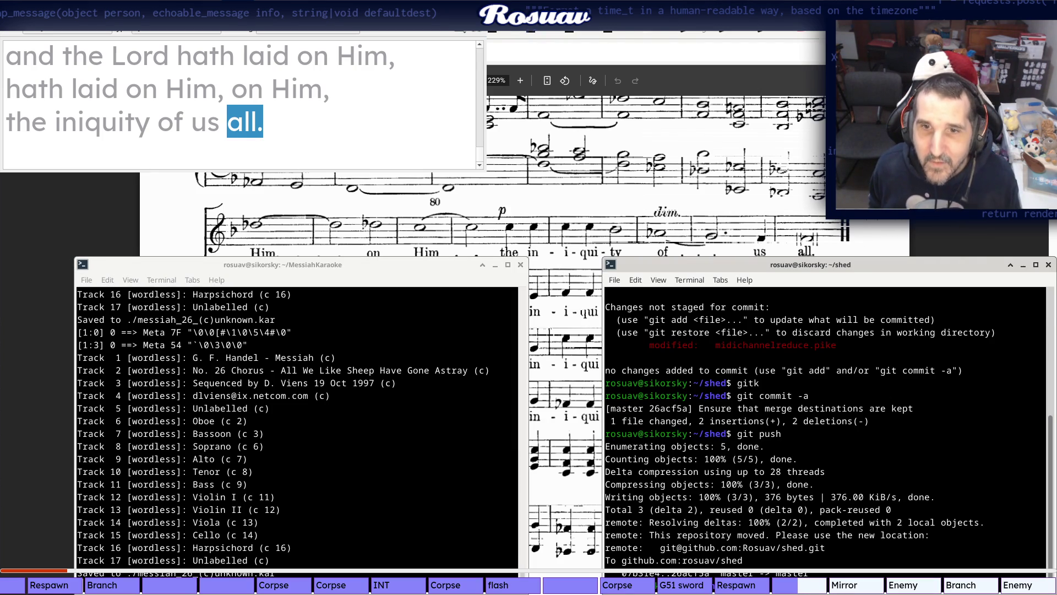
key(alt+Tab)
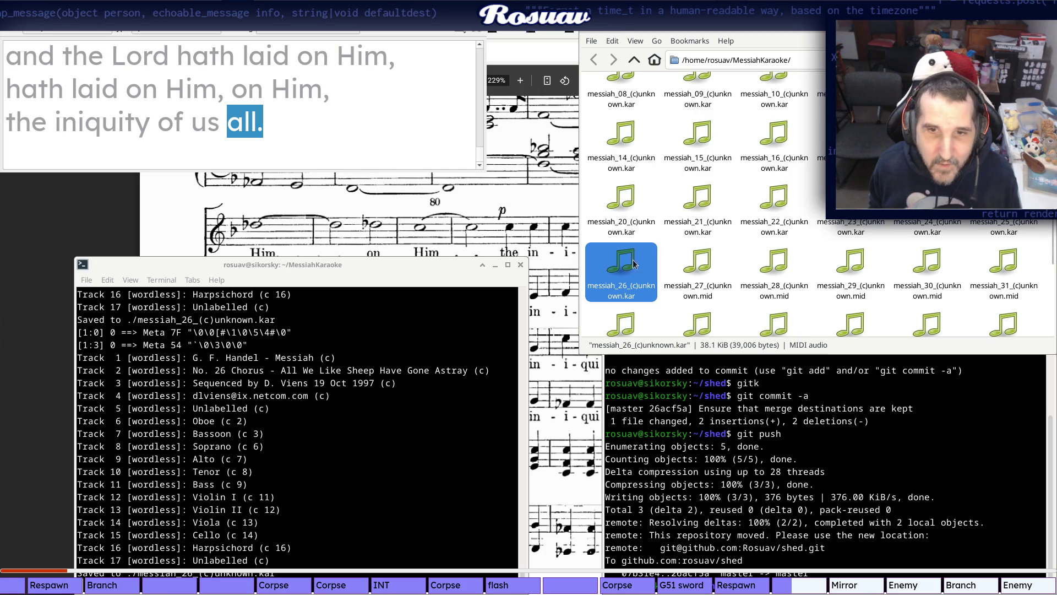
click(690, 275)
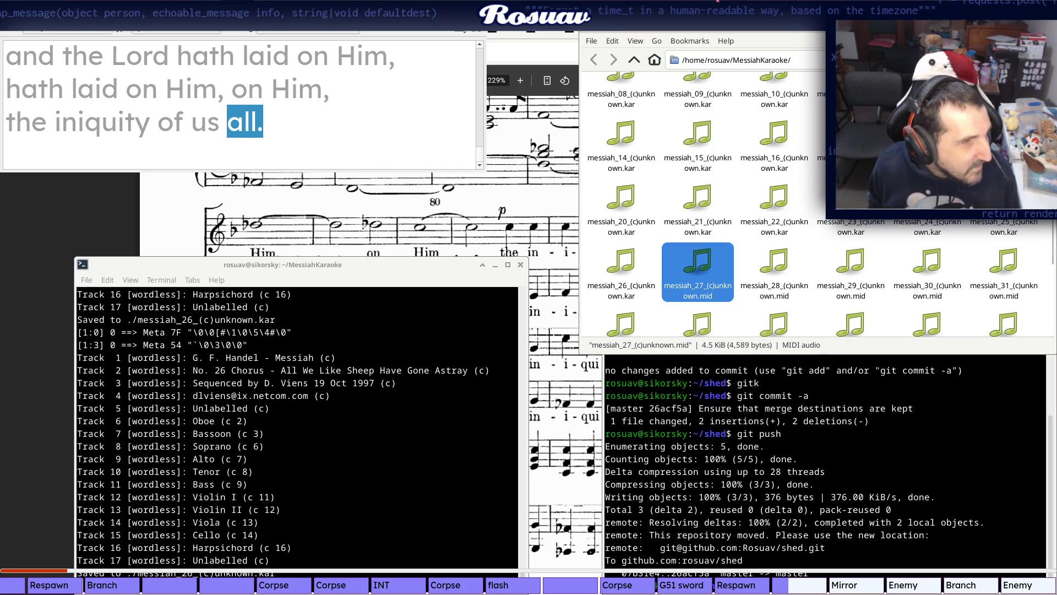
key(Return)
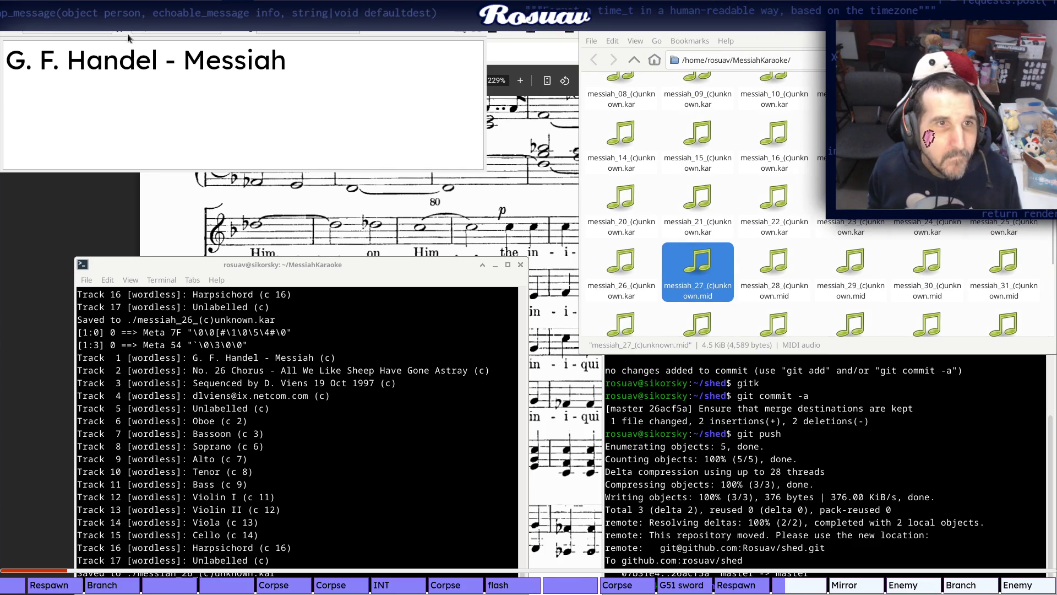
key(alt+Tab)
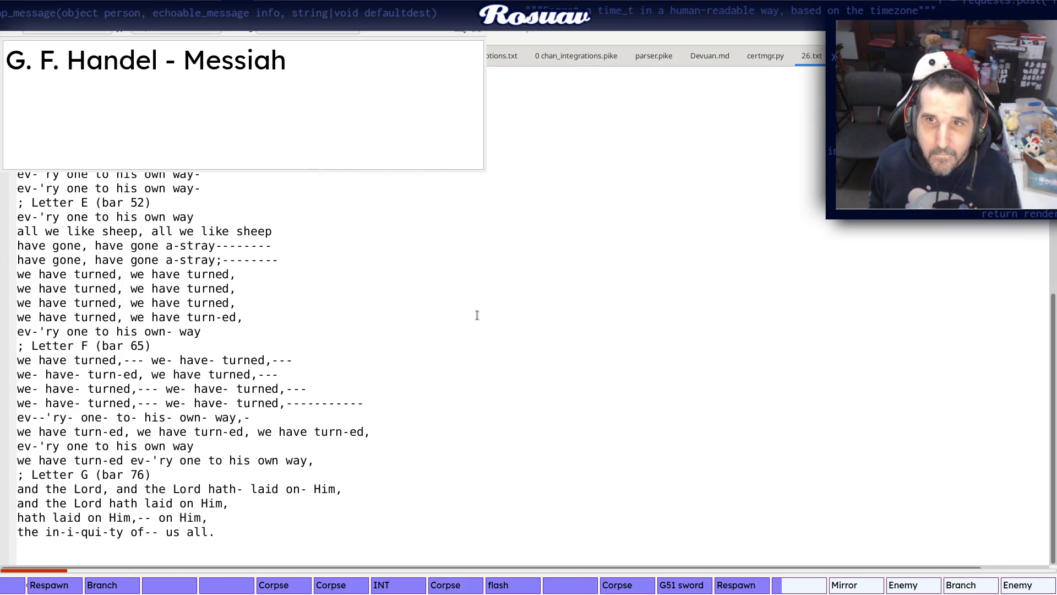
key(alt+Tab)
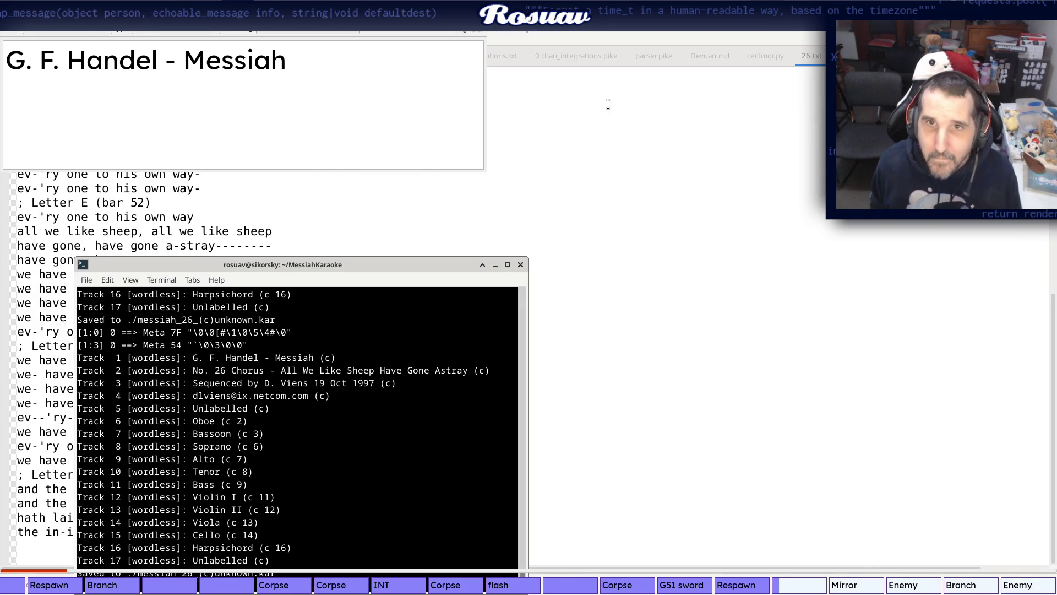
Commit the MessiahKaraoke lyrics with the message "Finish All We Like Sheep" and push to GitHub
key(alt+Tab)
text(g;)
key(Return)
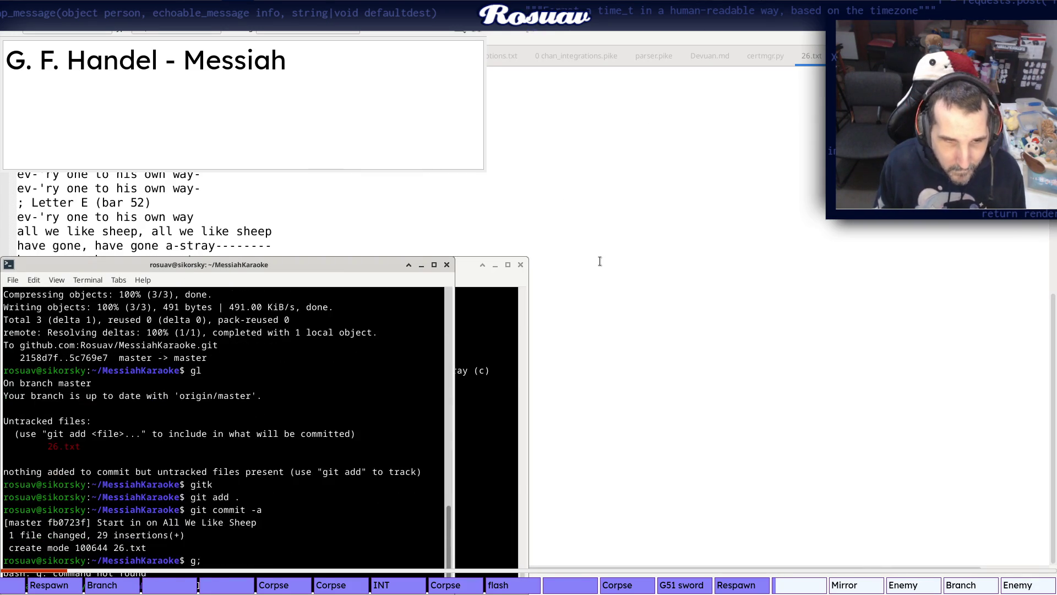
text(gl)
key(Return)
key(Return)
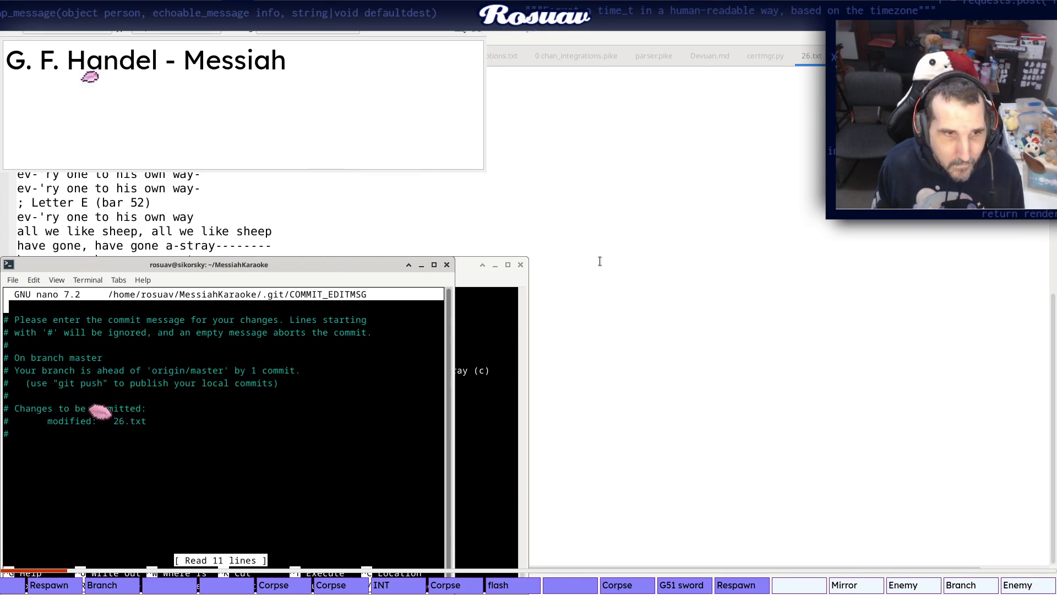
text(Finish All Wee L)
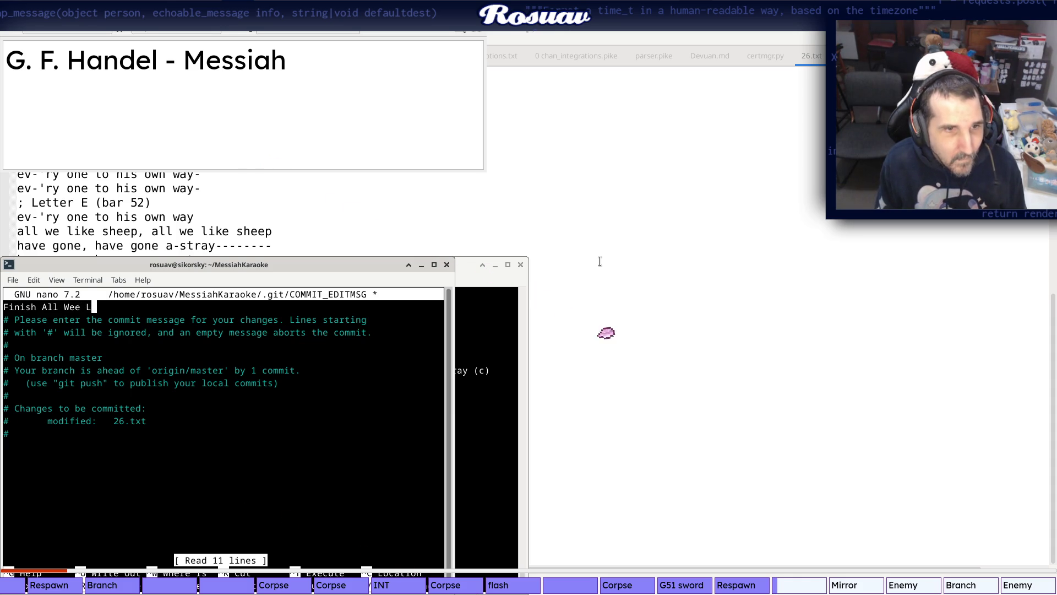
key(BackSpace)
key(BackSpace)
key(BackSpace)
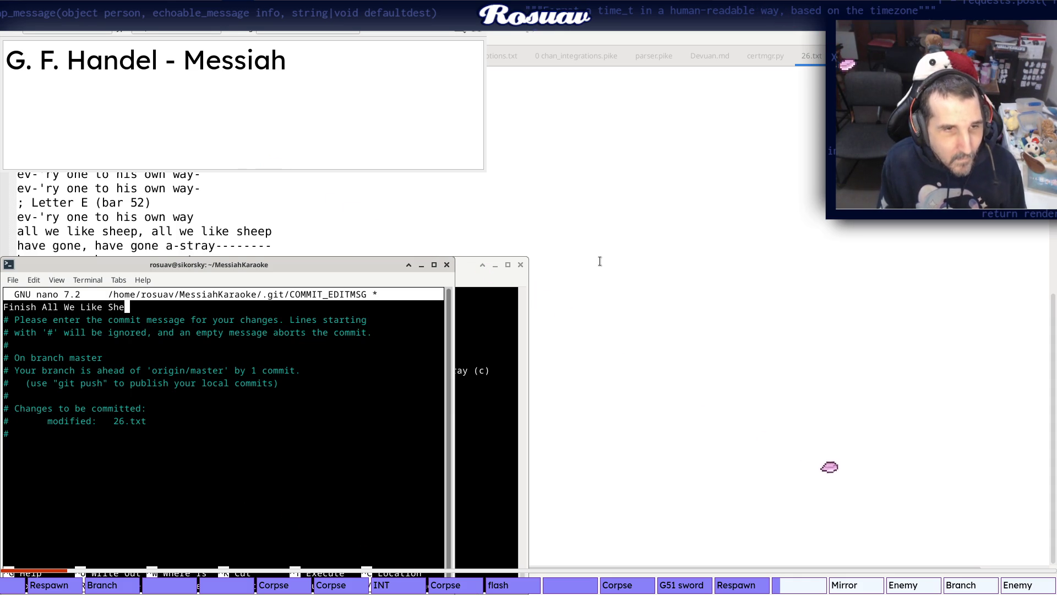
key(ctrl+x)
key(y)
key(Return)
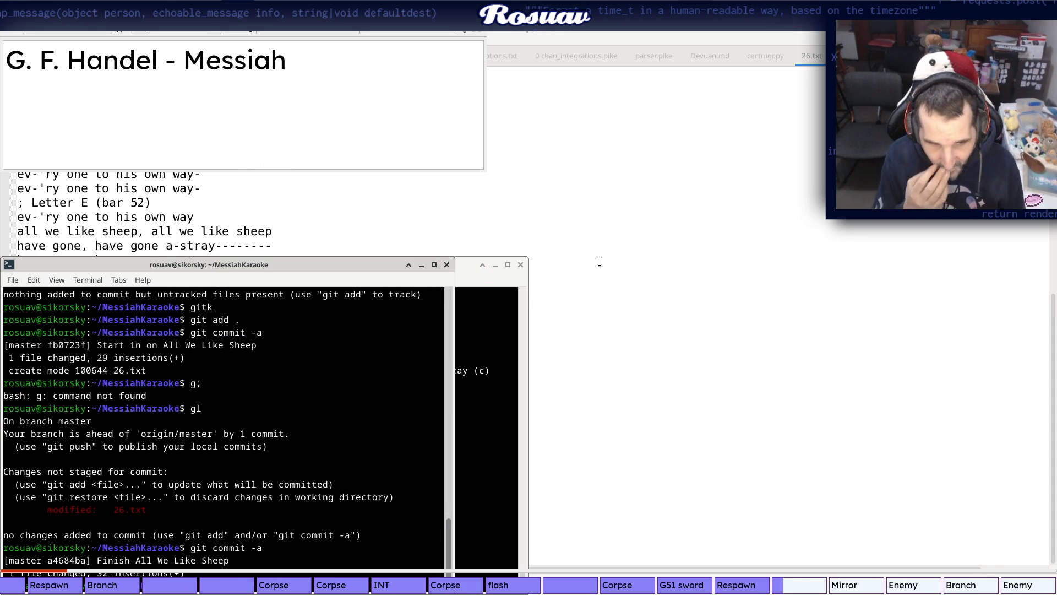
text(git push)
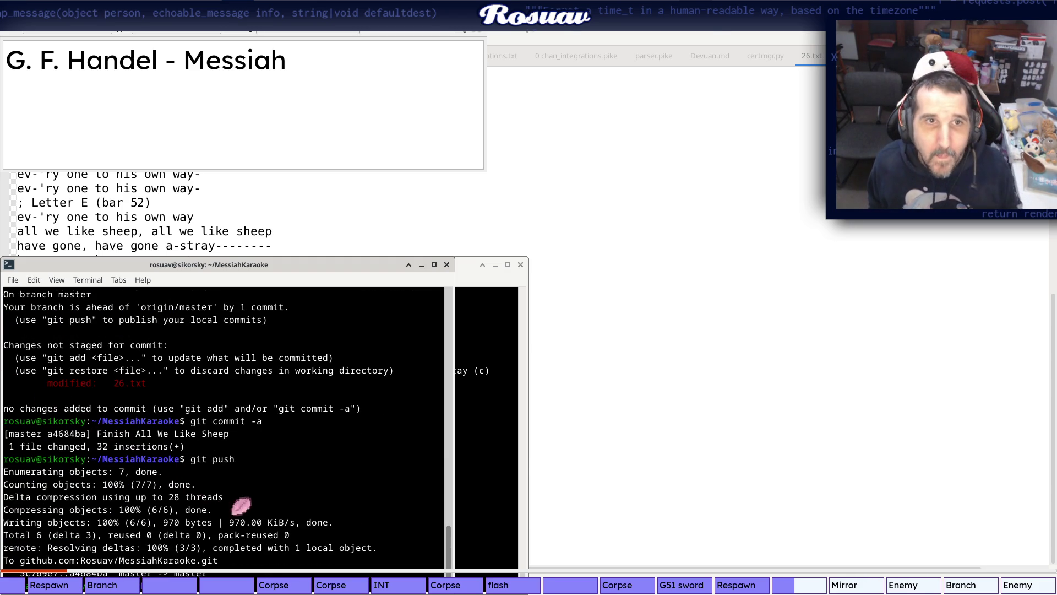
key(alt+Tab)
scroll(303, 534, down, 5)
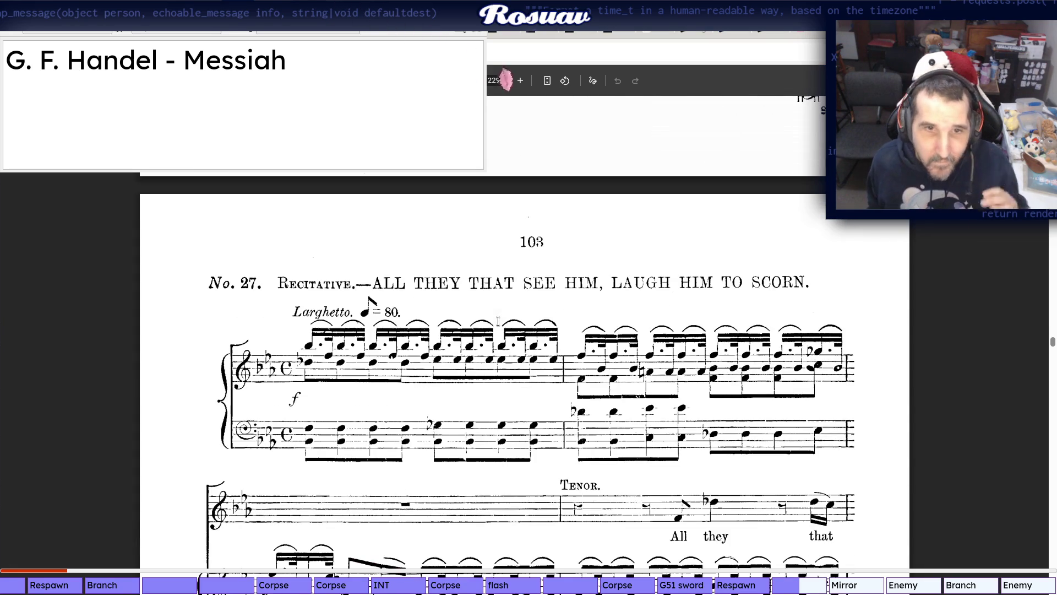
scroll(497, 320, down, 2)
scroll(497, 320, down, 3)
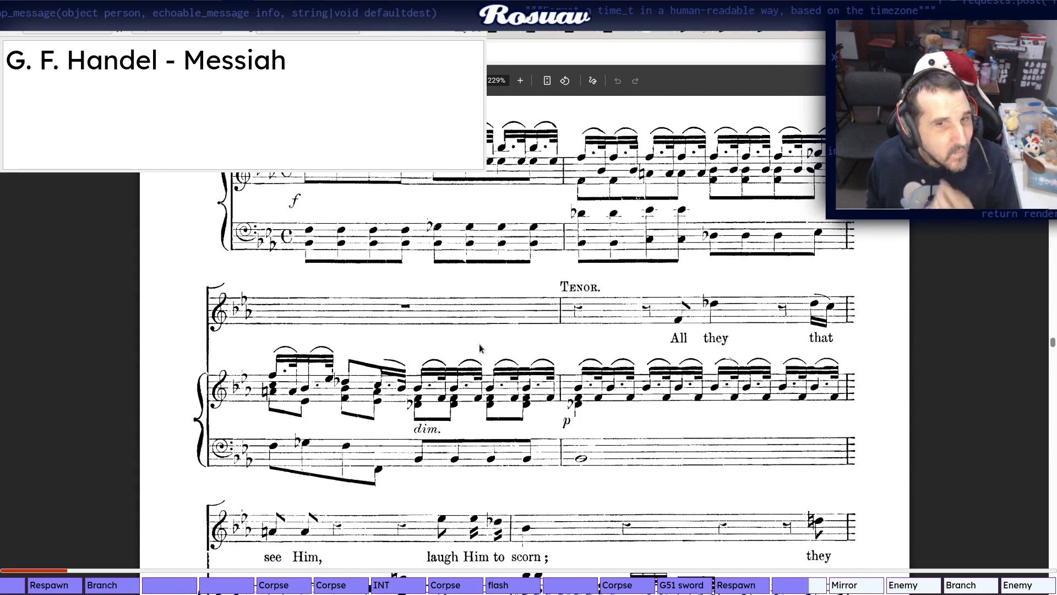
scroll(479, 343, down, 3)
scroll(479, 345, down, 3)
scroll(479, 343, down, 3)
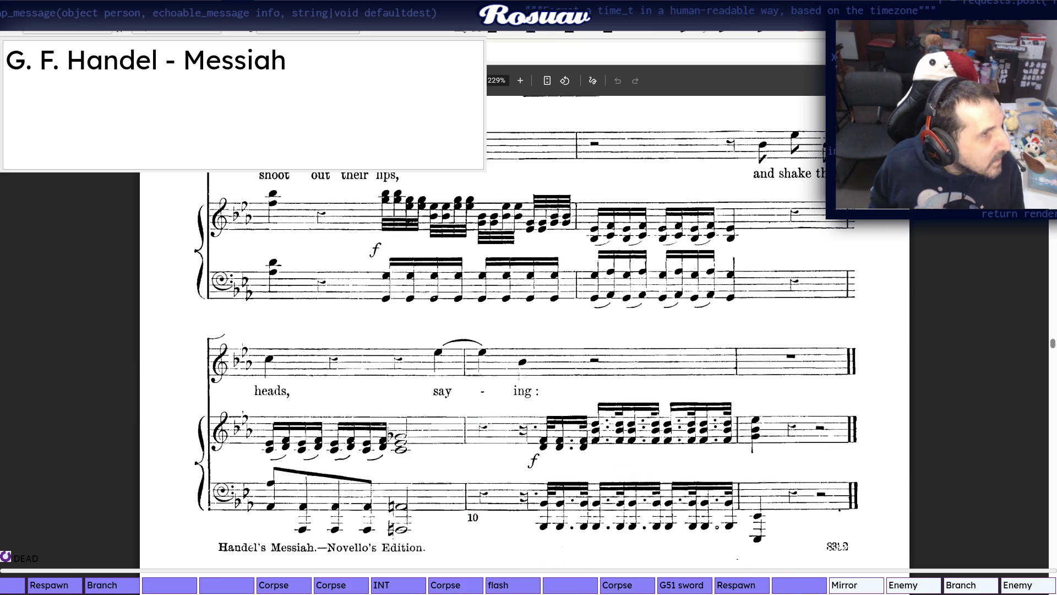
Check the VLC media info of the playing track and bring the score back to No. 28 on page 104
key(ctrl+i)
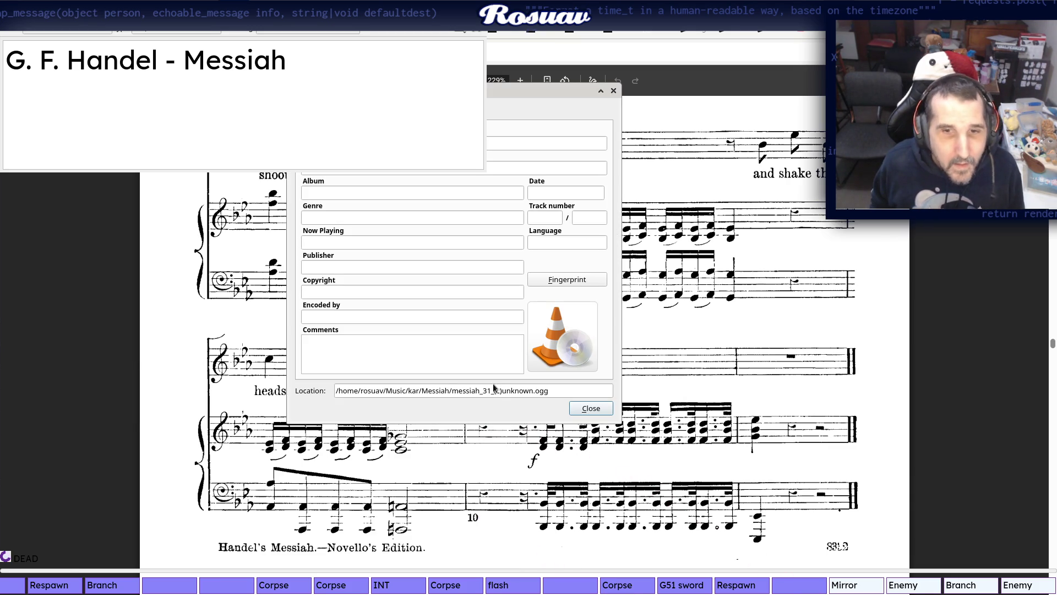
key(Escape)
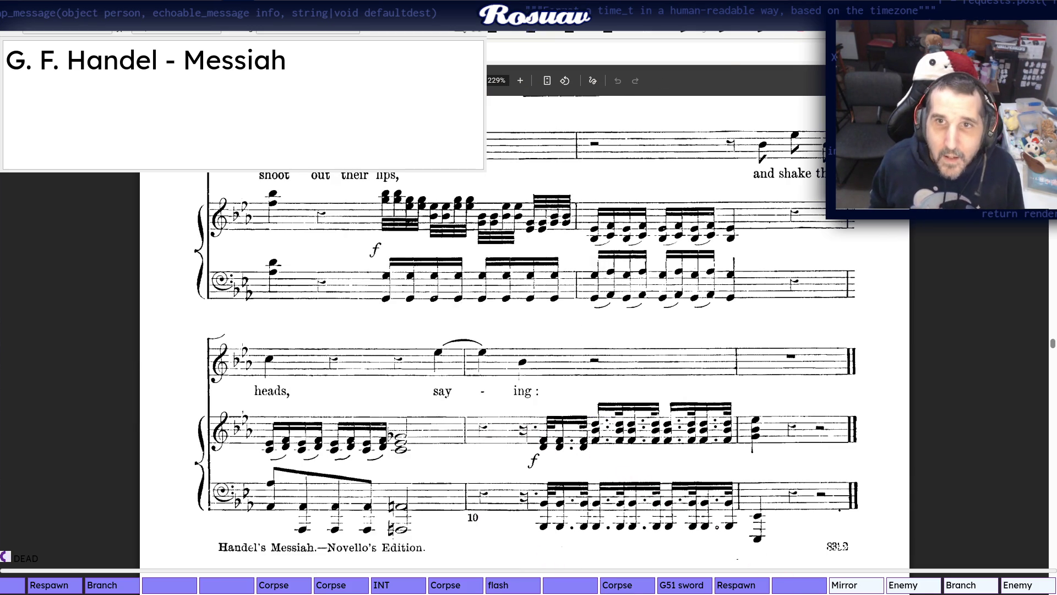
key(alt+Tab)
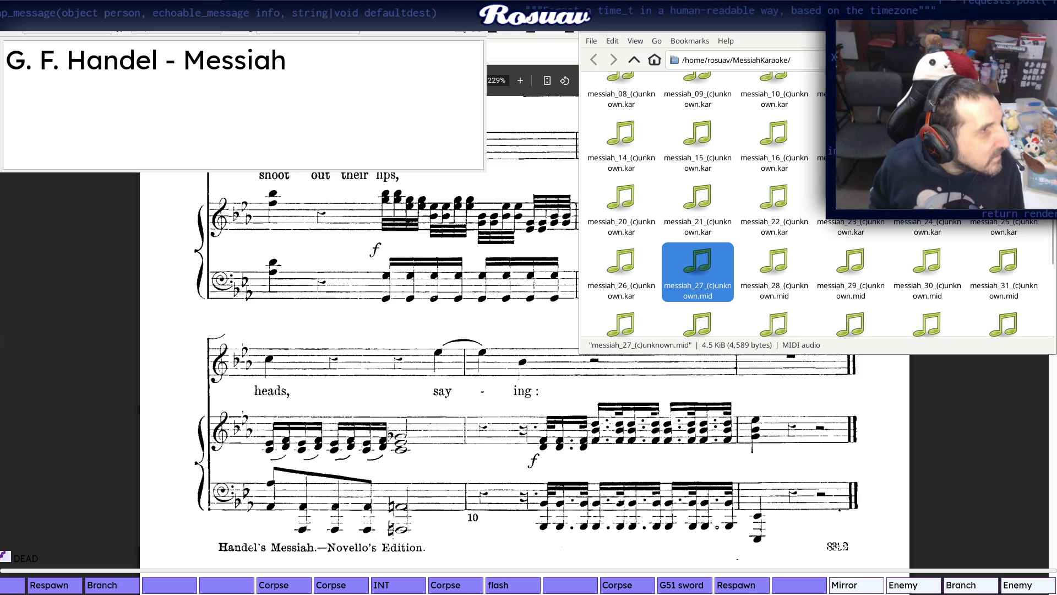
key(Return)
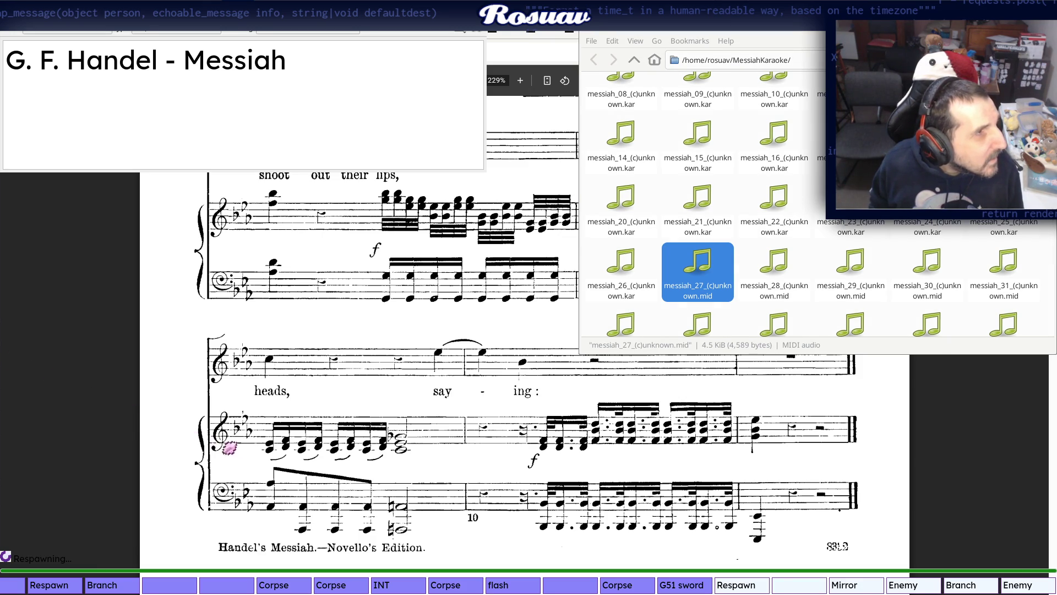
key(ctrl+i)
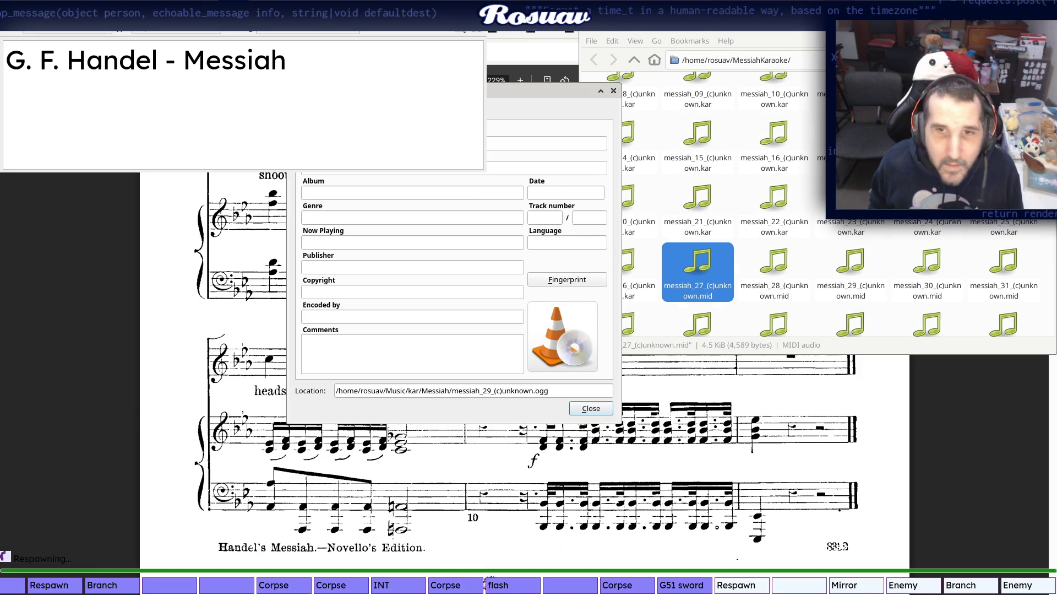
key(Escape)
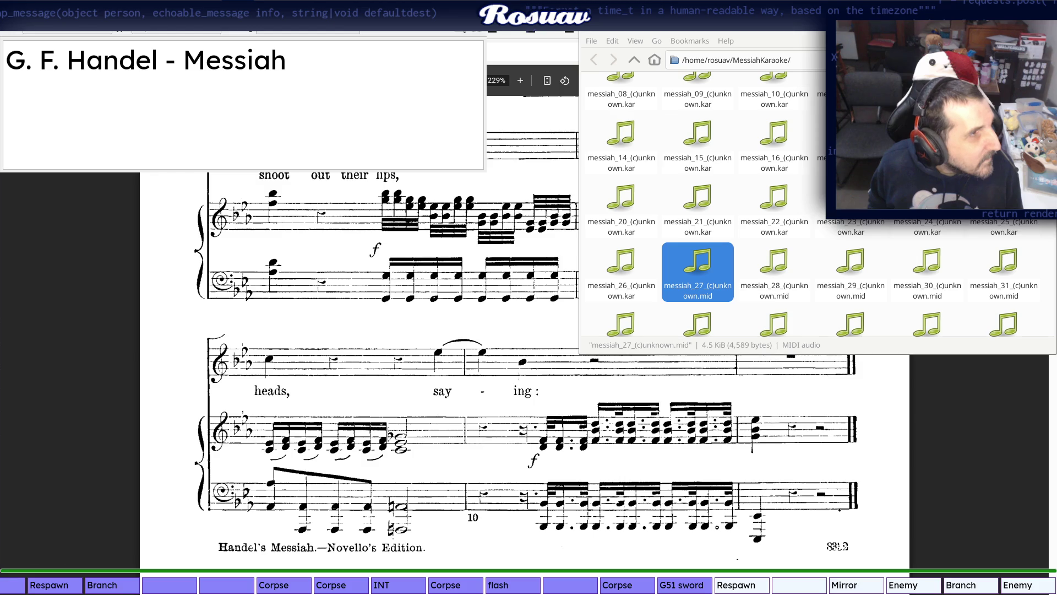
click(339, 384)
scroll(340, 384, down, 3)
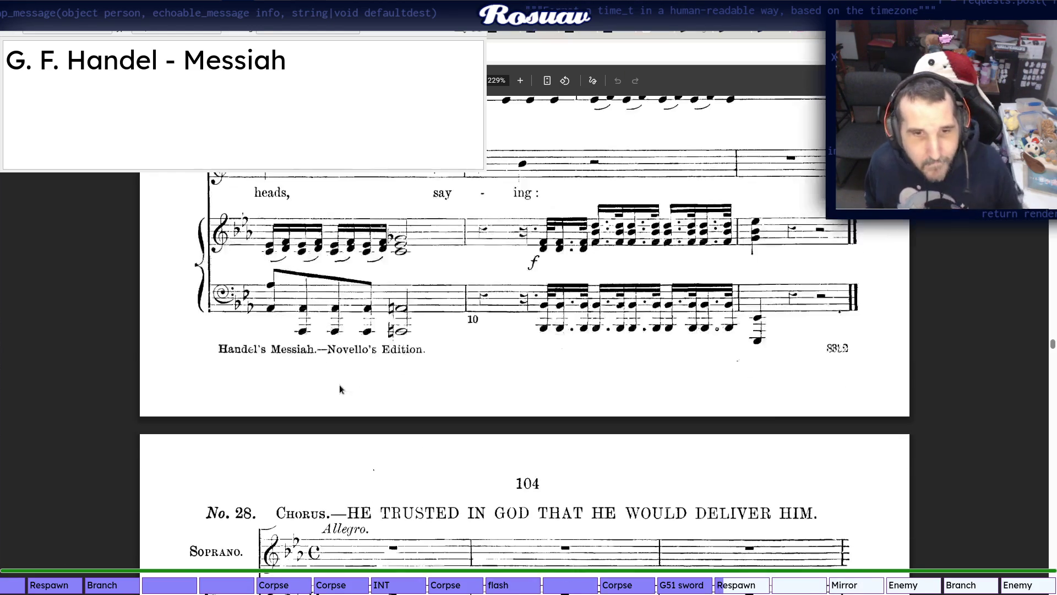
scroll(339, 384, down, 3)
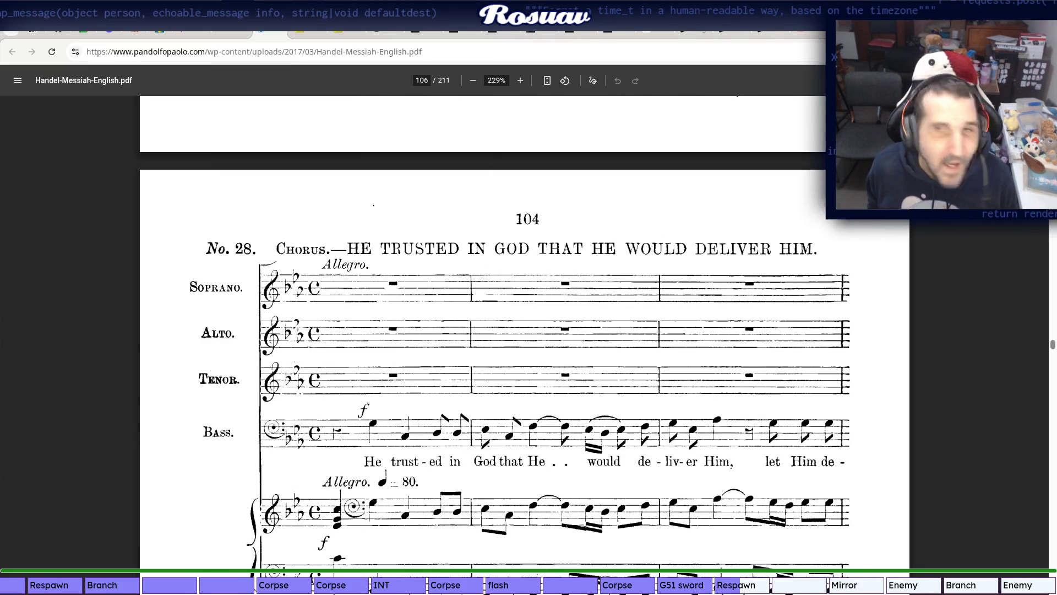
Stop the make watch build in the MessiahKaraoke terminal and confirm the repository has nothing to commit
key(alt+Tab)
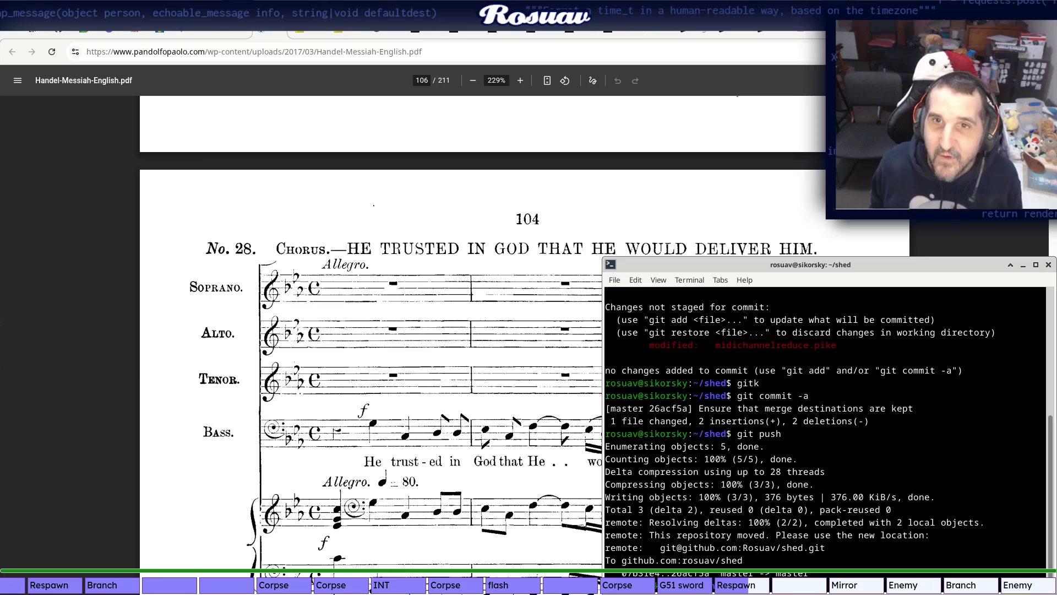
key(alt+Tab)
key(ctrl+c)
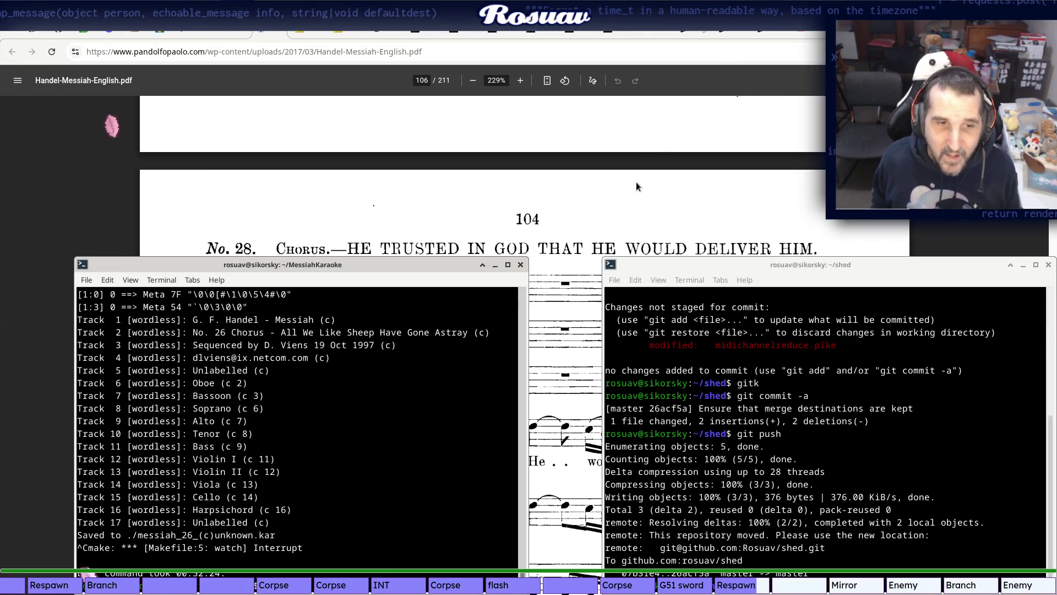
text(gl)
key(Return)
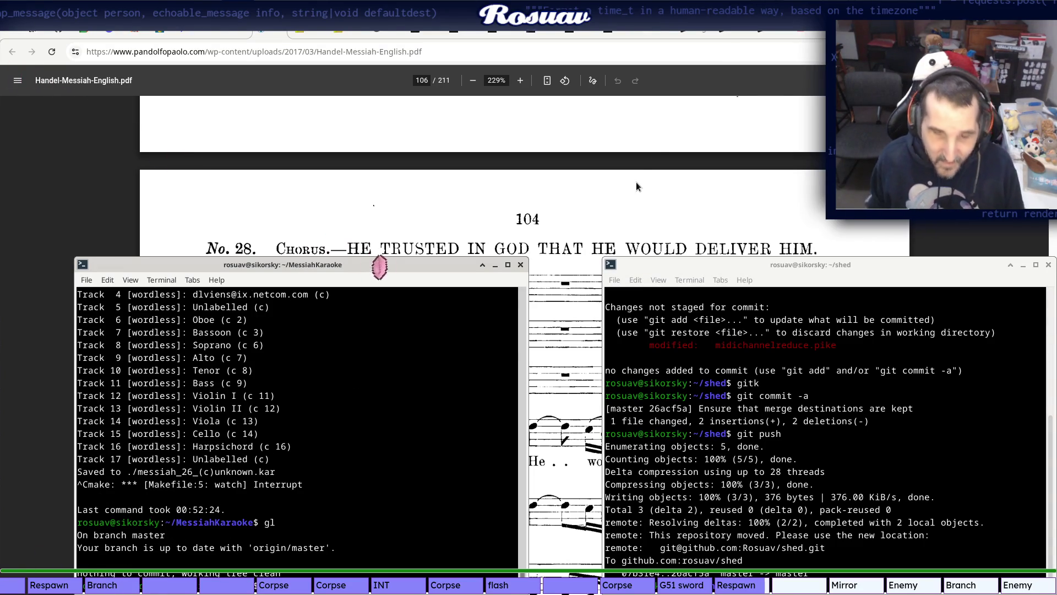